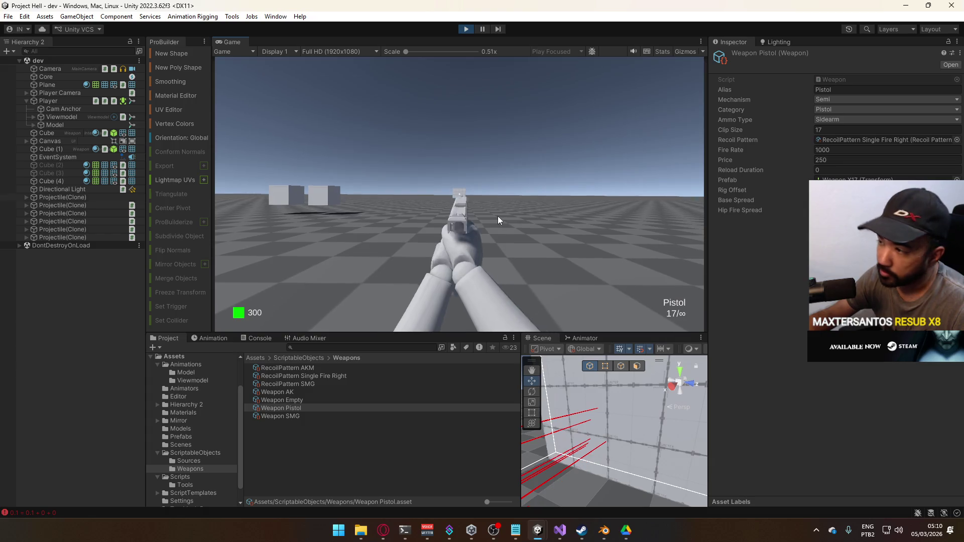
# - Fire the pistol repeatedly from the hip in single shots and rapid volleys to check spread
pyautogui.click(496, 216)
pyautogui.click(496, 216)
pyautogui.click(495, 215)
pyautogui.click(496, 216)
pyautogui.click(496, 216)
pyautogui.click(495, 216)
pyautogui.click(495, 215)
pyautogui.click(495, 216)
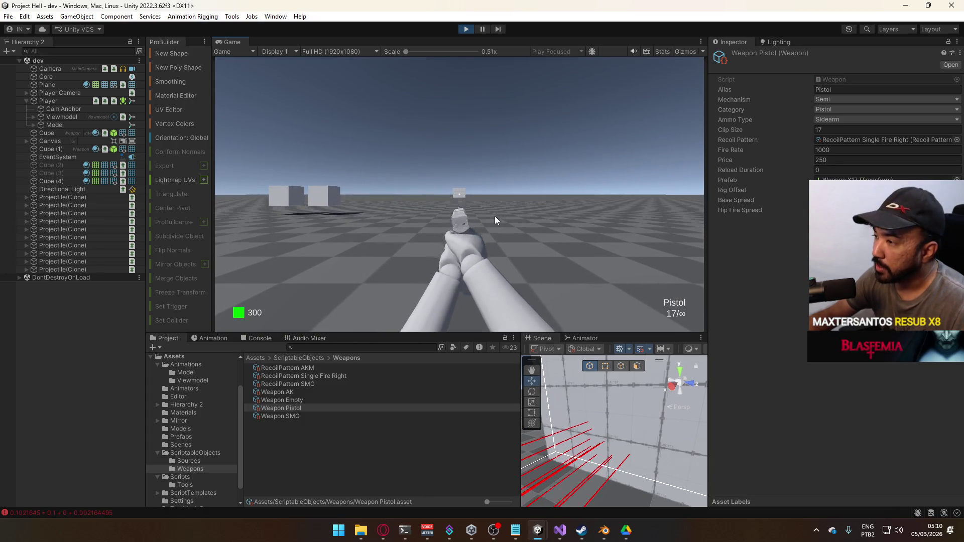
pyautogui.click(495, 218)
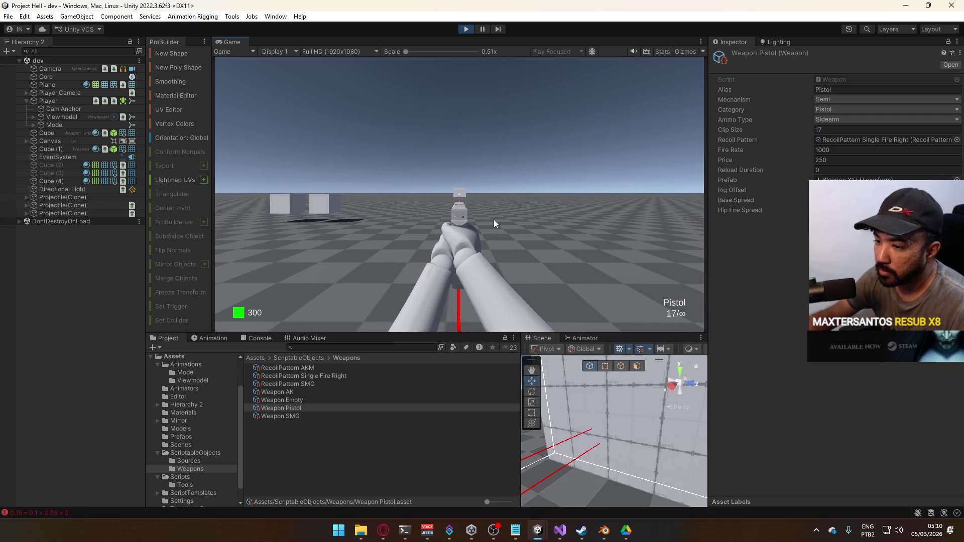
pyautogui.click(495, 220)
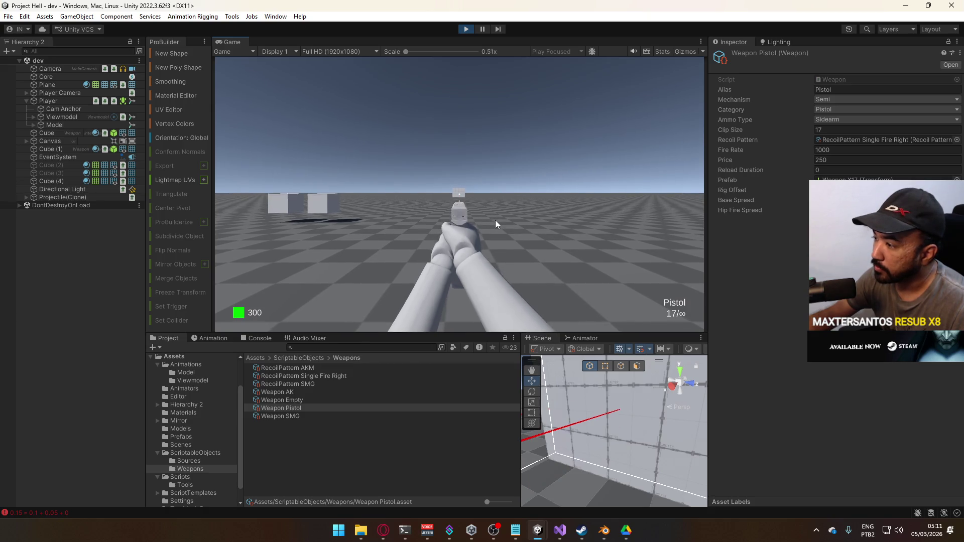
pyautogui.click(495, 220)
pyautogui.click(495, 220)
pyautogui.click(494, 220)
pyautogui.click(494, 219)
pyautogui.click(494, 220)
pyautogui.click(495, 220)
pyautogui.click(493, 219)
pyautogui.click(491, 220)
pyautogui.click(492, 220)
pyautogui.click(491, 220)
pyautogui.click(490, 221)
pyautogui.click(490, 221)
pyautogui.click(489, 221)
pyautogui.click(489, 221)
pyautogui.click(489, 221)
pyautogui.click(488, 222)
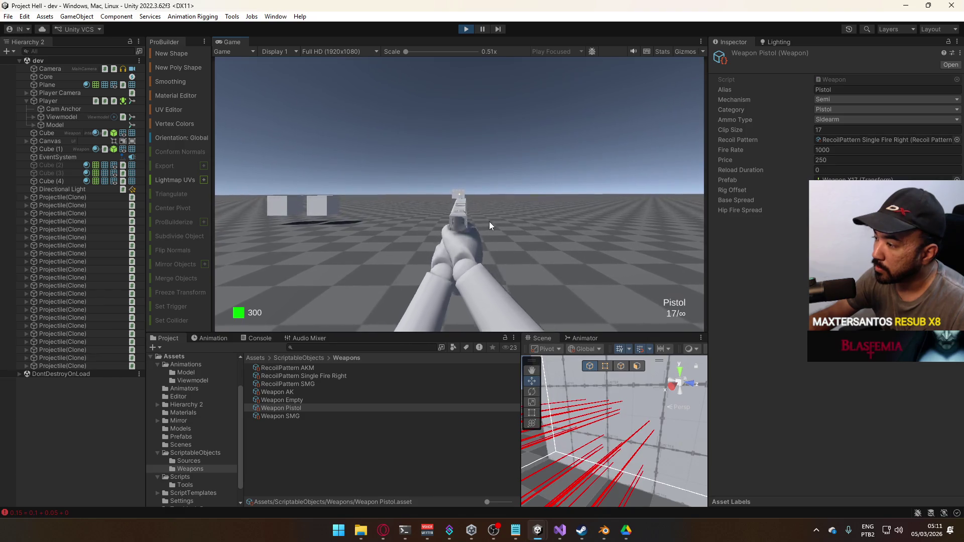
pyautogui.click(488, 222)
pyautogui.click(487, 222)
pyautogui.click(487, 221)
pyautogui.click(486, 222)
pyautogui.click(486, 222)
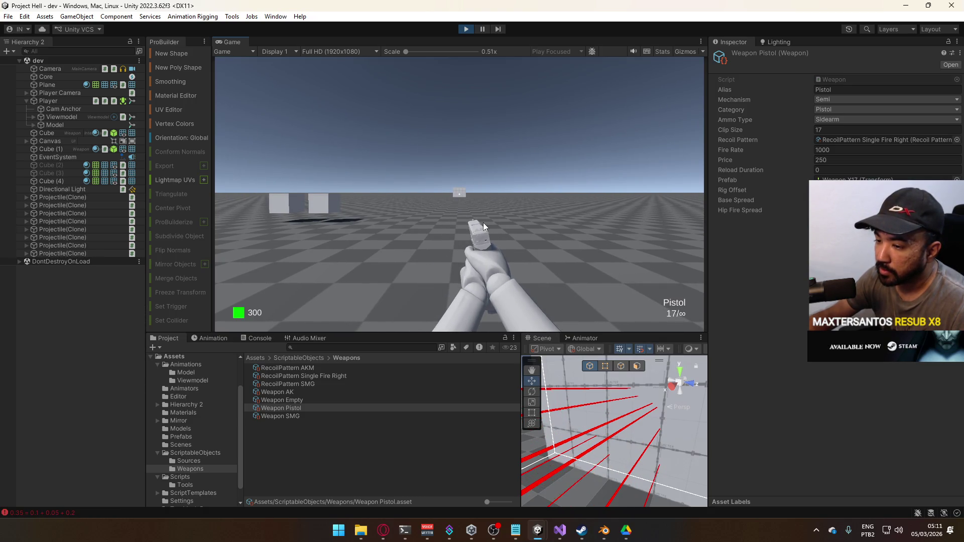
pyautogui.click(483, 222)
pyautogui.click(483, 222)
pyautogui.click(483, 222)
pyautogui.click(483, 222)
pyautogui.click(483, 221)
pyautogui.click(483, 222)
pyautogui.click(483, 221)
pyautogui.click(483, 222)
pyautogui.click(482, 222)
pyautogui.click(482, 222)
pyautogui.click(481, 223)
pyautogui.click(480, 224)
pyautogui.click(479, 224)
pyautogui.click(478, 224)
pyautogui.click(477, 224)
pyautogui.click(477, 224)
pyautogui.click(478, 224)
pyautogui.click(478, 224)
pyautogui.click(477, 225)
pyautogui.click(475, 224)
pyautogui.click(476, 225)
pyautogui.click(476, 224)
pyautogui.click(475, 225)
pyautogui.click(473, 225)
pyautogui.click(472, 225)
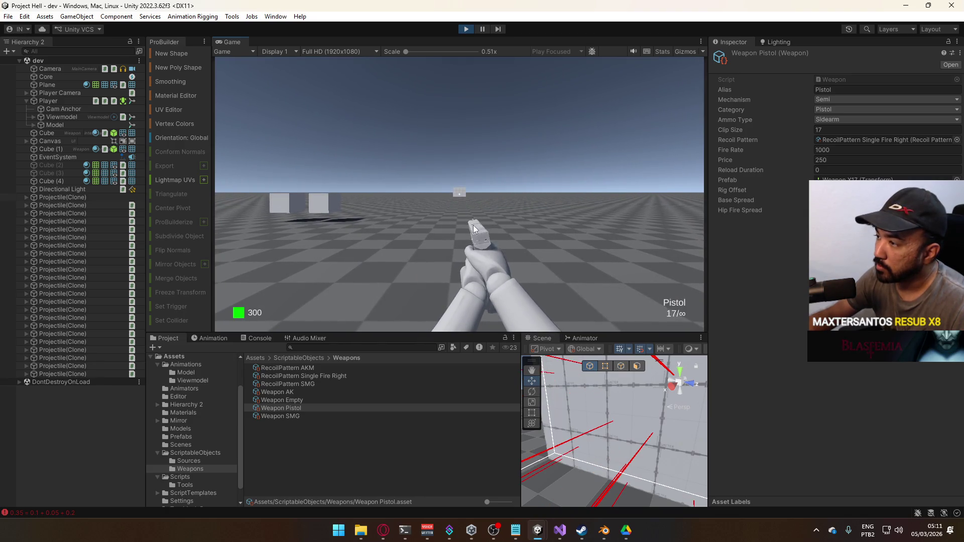
# - Aim down the pistol's sights, fire a volley while aiming, then lower it to the hip
pyautogui.rightClick(472, 225)
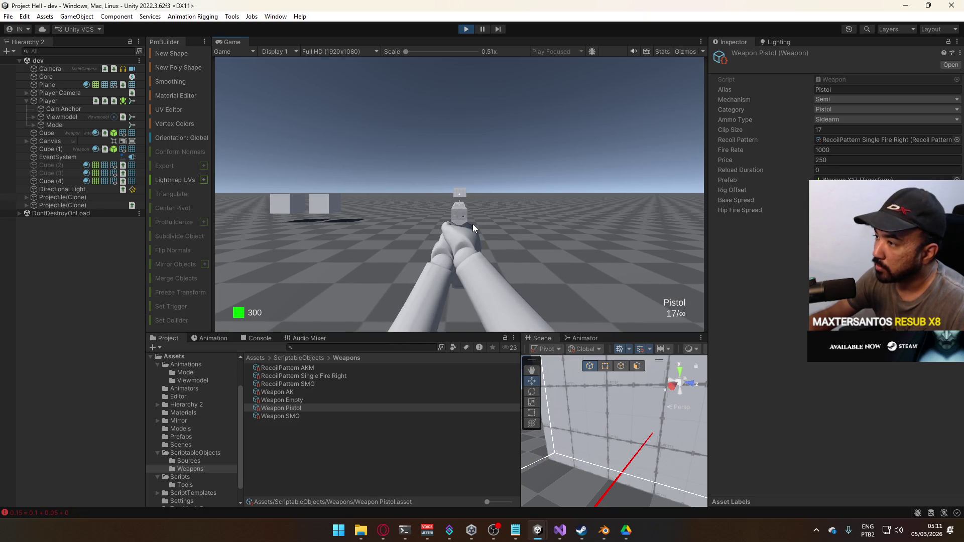
pyautogui.click(473, 224)
pyautogui.click(472, 225)
pyautogui.click(472, 224)
pyautogui.click(473, 224)
pyautogui.click(472, 225)
pyautogui.click(472, 225)
pyautogui.click(472, 224)
pyautogui.click(472, 224)
pyautogui.rightClick(470, 224)
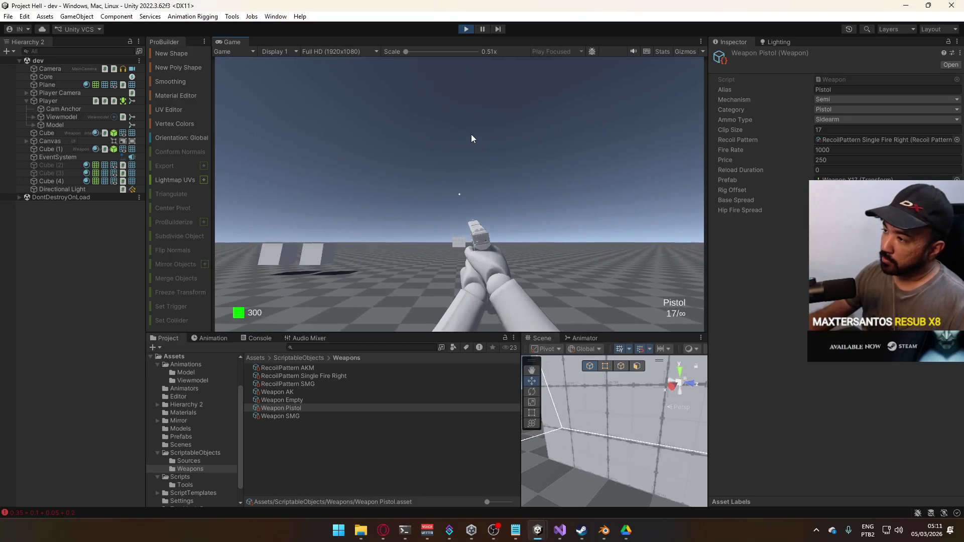
# - Fire another rapid pistol volley from the hip, then equip the AK with key 1
pyautogui.click(470, 224)
pyautogui.click(470, 224)
pyautogui.click(470, 223)
pyautogui.click(470, 224)
pyautogui.click(469, 224)
pyautogui.click(469, 224)
pyautogui.click(468, 224)
pyautogui.click(467, 224)
pyautogui.click(467, 224)
pyautogui.click(465, 224)
pyautogui.click(465, 224)
pyautogui.click(466, 224)
pyautogui.click(465, 225)
pyautogui.click(466, 225)
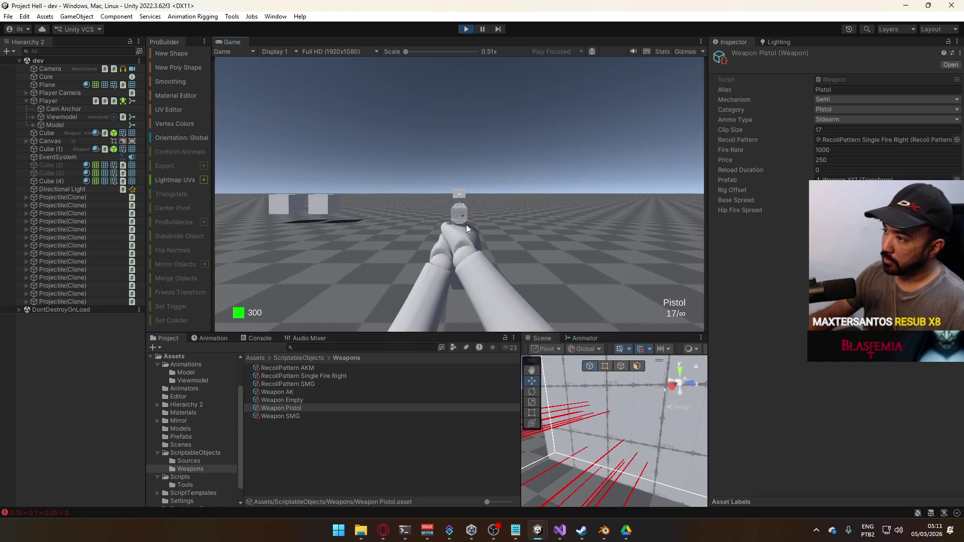
pyautogui.click(465, 224)
pyautogui.click(464, 224)
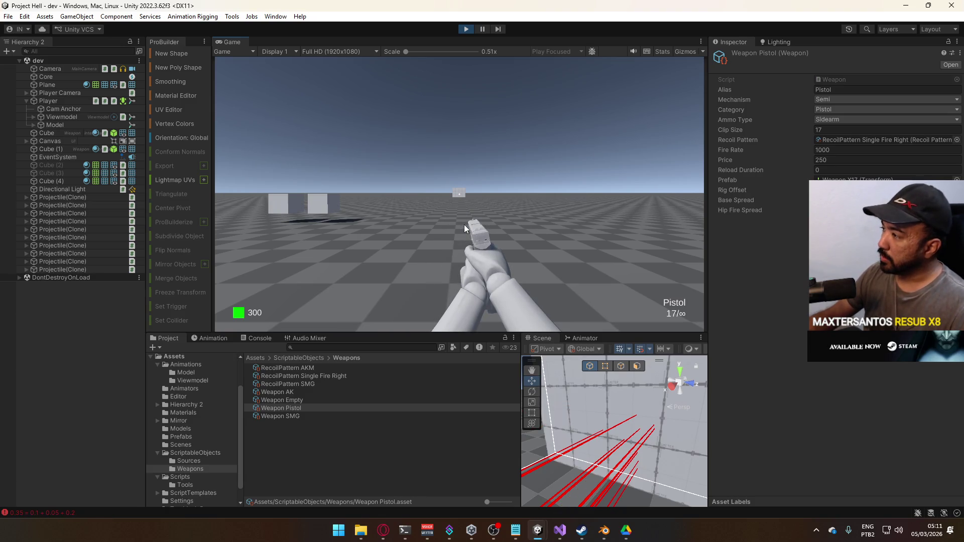
pyautogui.press('1')
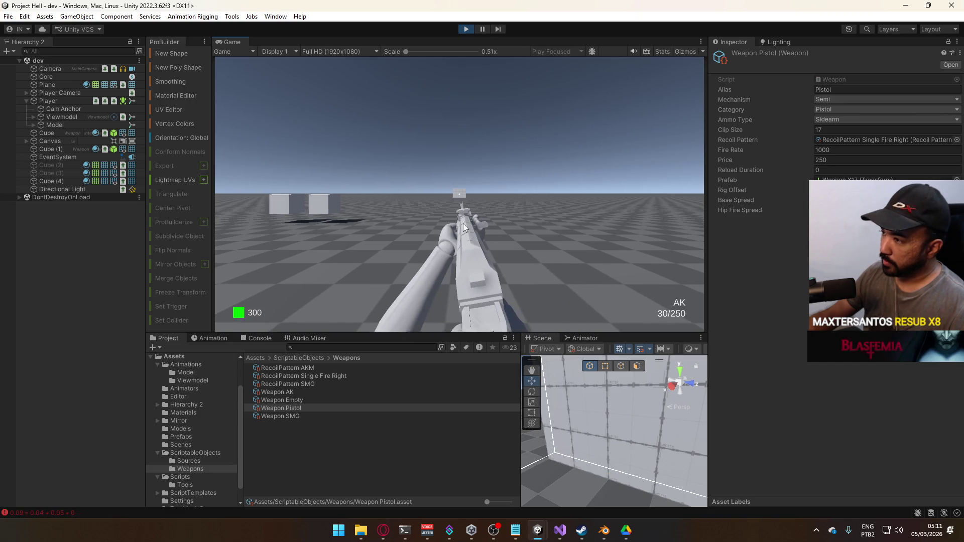
# - Fire a full-auto AK burst, followed by a string of quick taps
pyautogui.click(462, 224)
pyautogui.moveTo(463, 224); pyautogui.dragTo(429, 302)
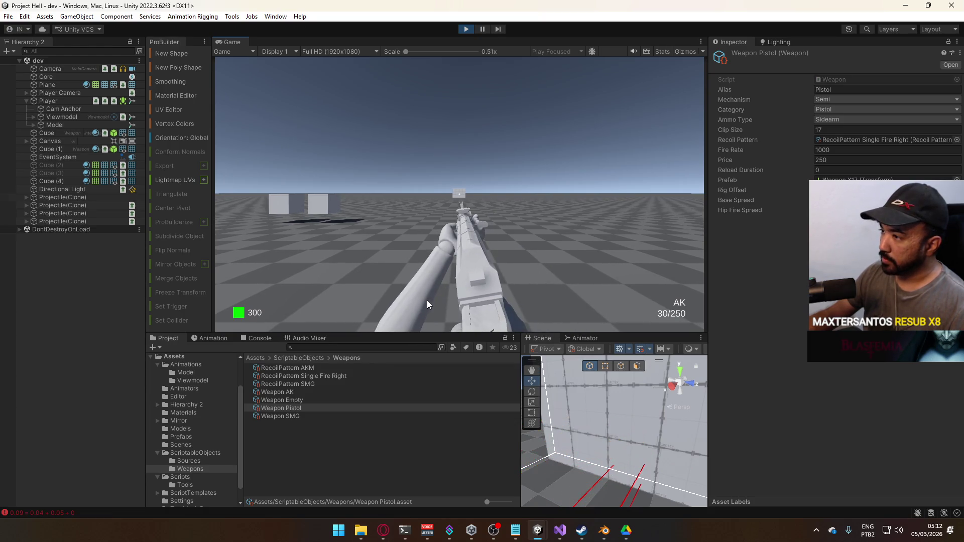
pyautogui.click(426, 301)
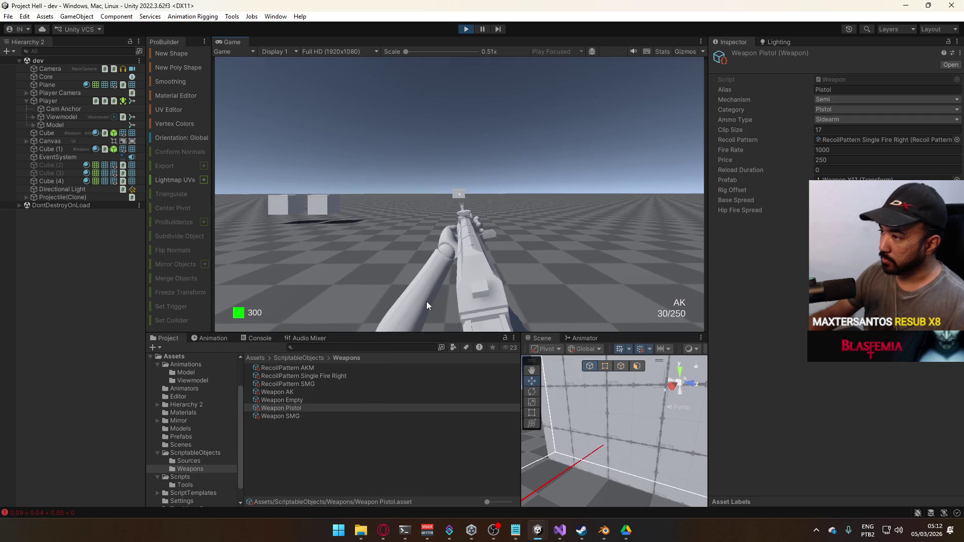
pyautogui.click(424, 301)
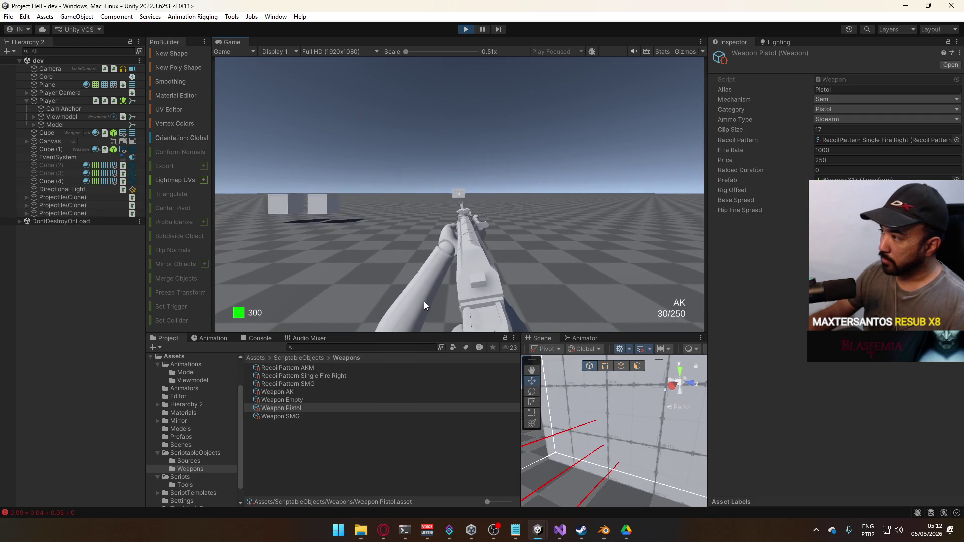
pyautogui.click(423, 301)
pyautogui.click(422, 301)
pyautogui.click(421, 301)
pyautogui.click(419, 301)
pyautogui.click(417, 301)
pyautogui.click(414, 301)
pyautogui.click(415, 301)
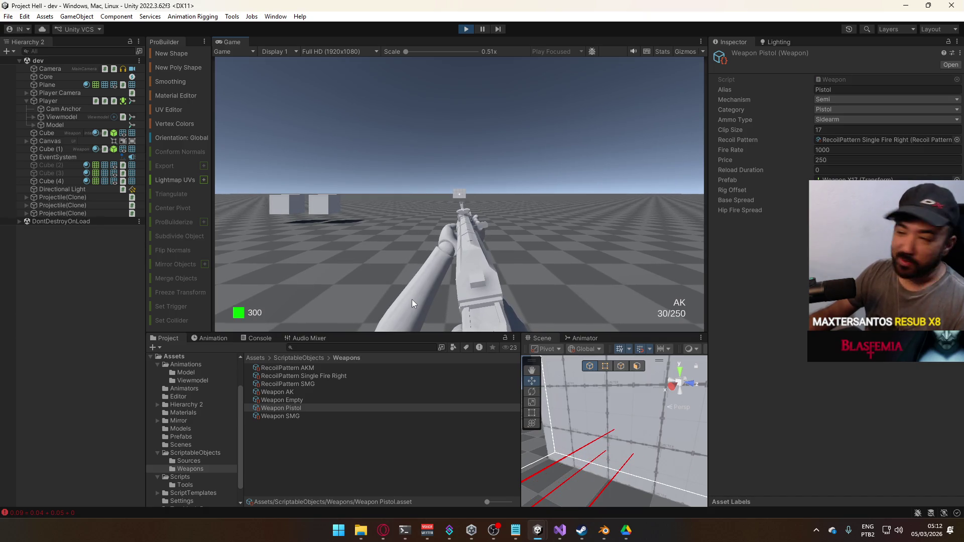
# - Fire rapid AK series and then single shots, watching where the tracers land
pyautogui.click(411, 304)
pyautogui.click(410, 303)
pyautogui.click(409, 304)
pyautogui.click(409, 303)
pyautogui.click(408, 303)
pyautogui.click(408, 303)
pyautogui.click(404, 301)
pyautogui.click(401, 302)
pyautogui.click(401, 302)
pyautogui.click(400, 302)
pyautogui.click(398, 302)
pyautogui.click(397, 302)
pyautogui.click(395, 301)
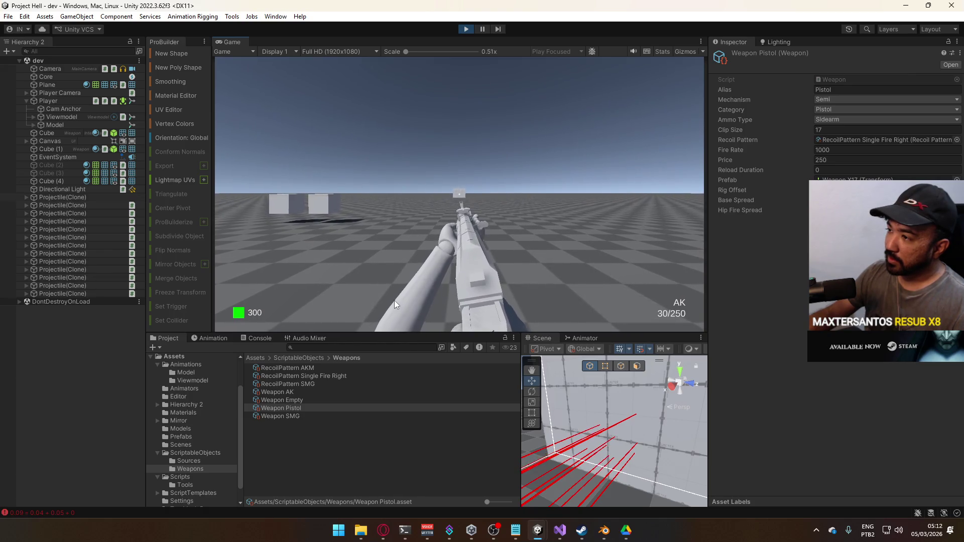
pyautogui.click(394, 299)
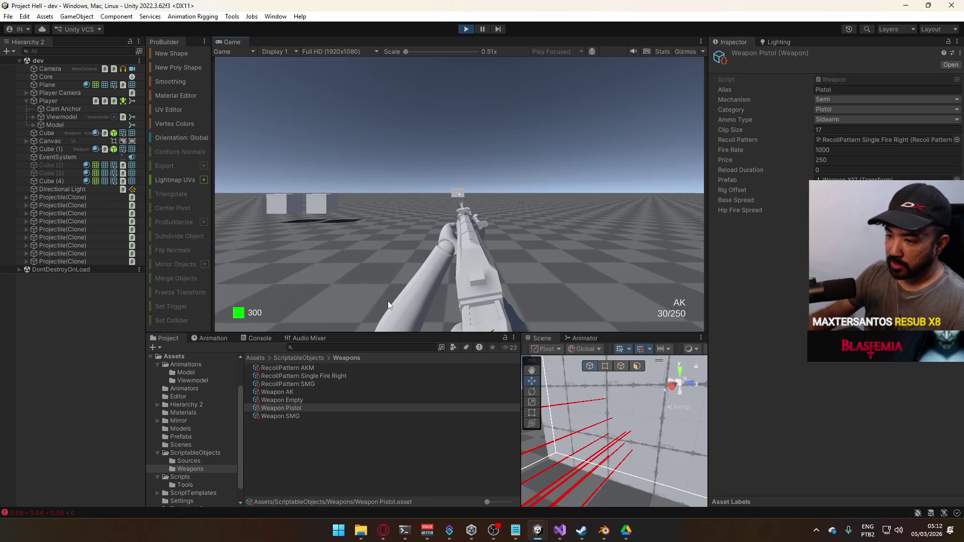
pyautogui.click(387, 296)
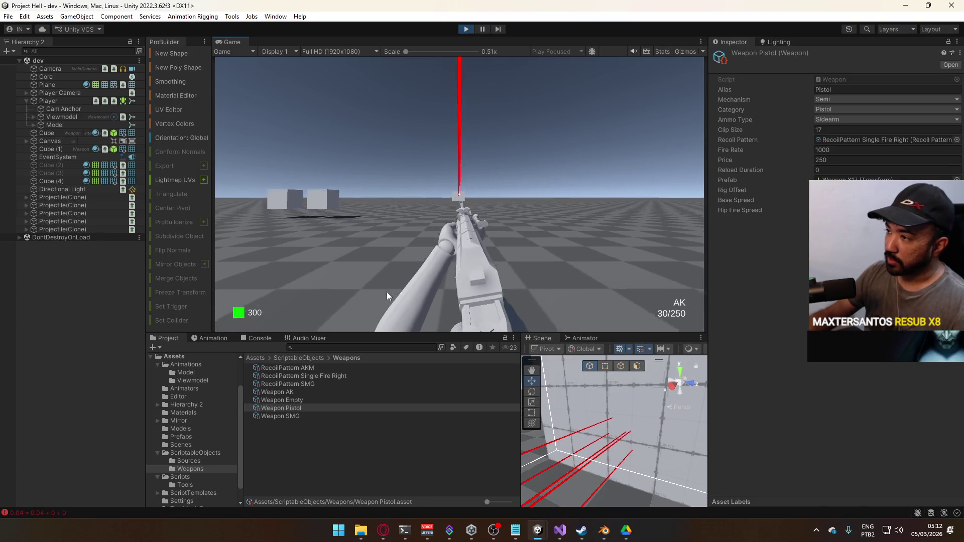
pyautogui.click(385, 298)
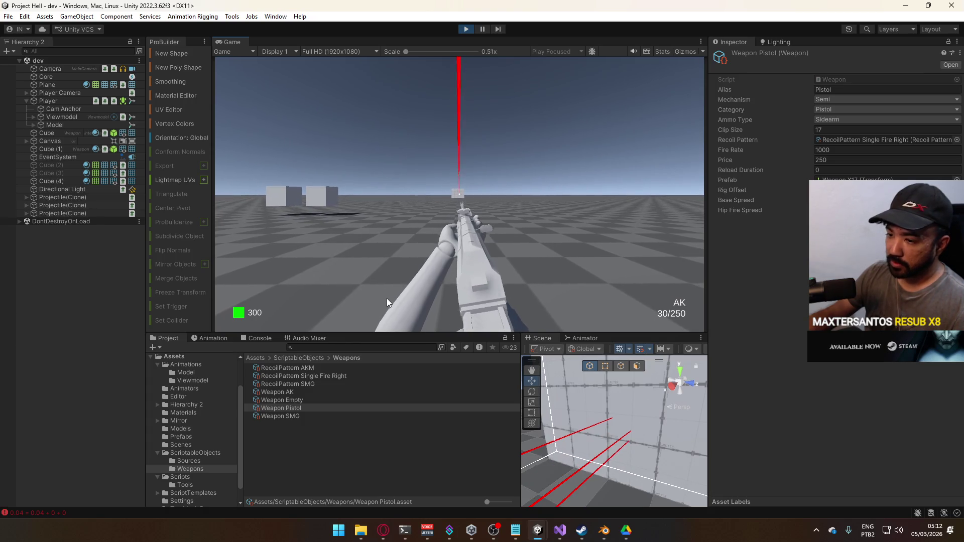
# - Fire the AK in quick taps and slower paced single shots
pyautogui.click(384, 298)
pyautogui.click(382, 298)
pyautogui.click(380, 298)
pyautogui.click(380, 298)
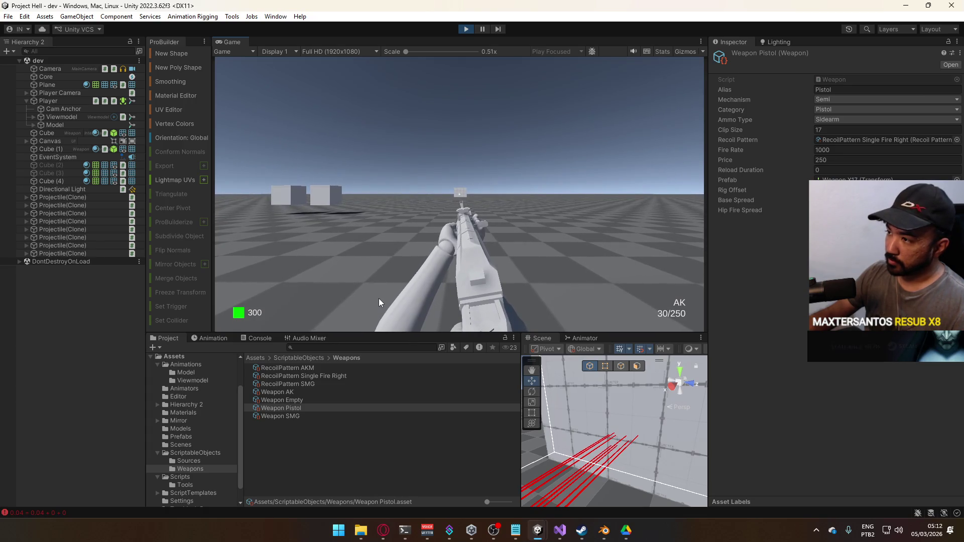
pyautogui.click(379, 298)
pyautogui.click(380, 298)
pyautogui.click(380, 298)
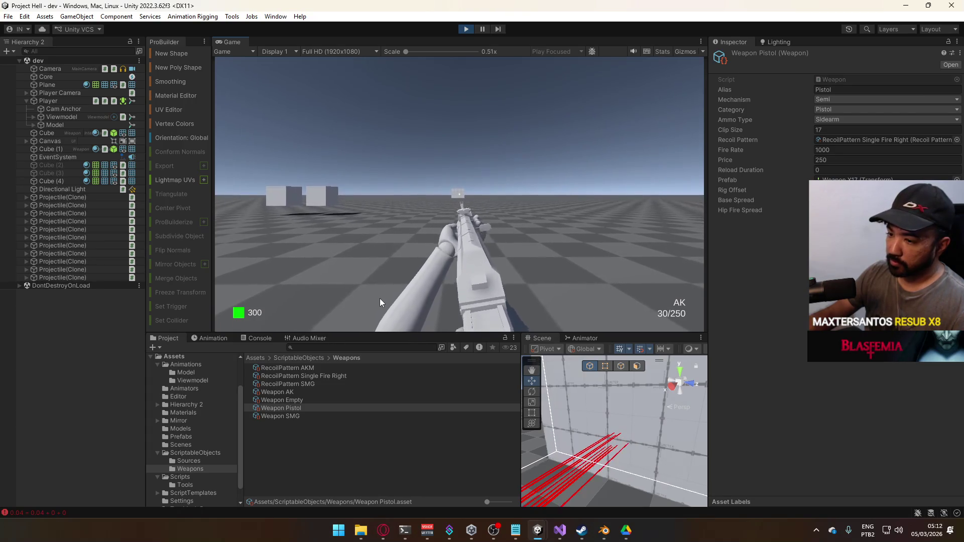
pyautogui.click(378, 298)
pyautogui.click(378, 298)
pyautogui.click(377, 298)
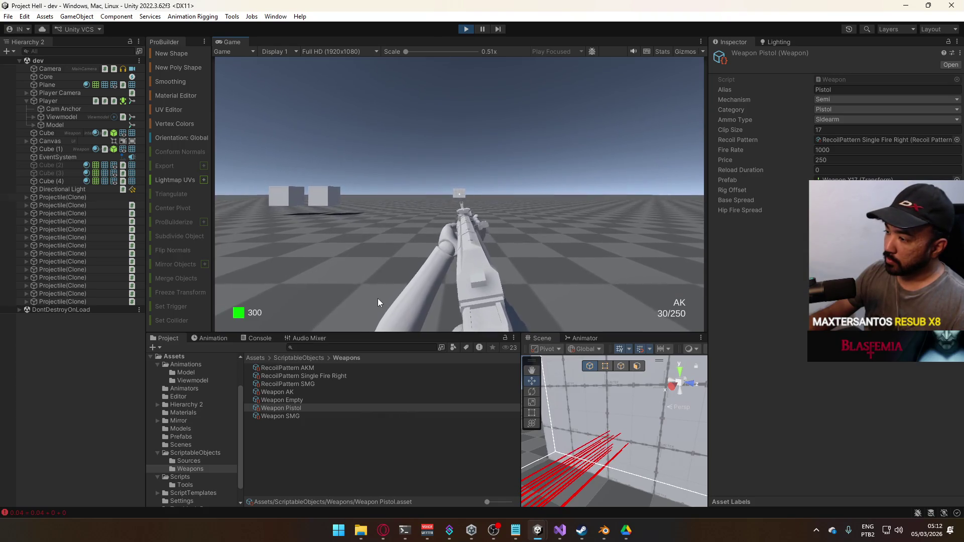
pyautogui.click(376, 298)
pyautogui.click(375, 298)
pyautogui.click(373, 300)
pyautogui.click(373, 300)
pyautogui.press('super')
pyautogui.press('super')
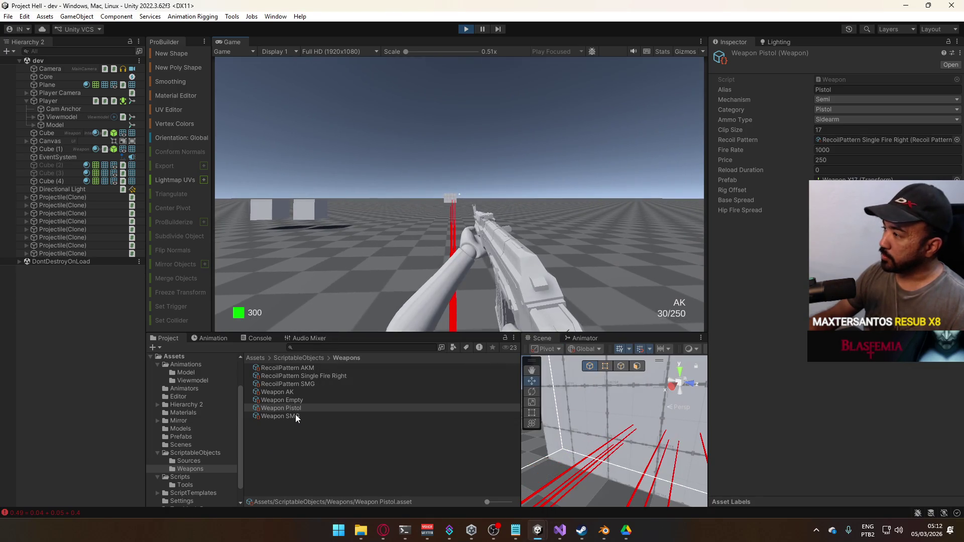
# - Switch between the Weapon Pistol and Weapon AK assets, checking the pistol's Base Spread
pyautogui.click(287, 415)
pyautogui.click(288, 409)
pyautogui.click(294, 391)
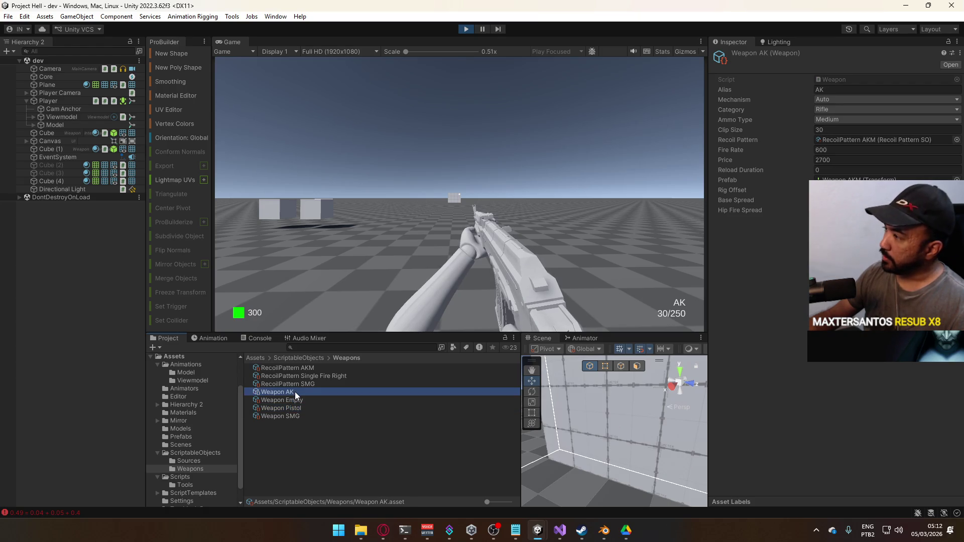
pyautogui.click(288, 409)
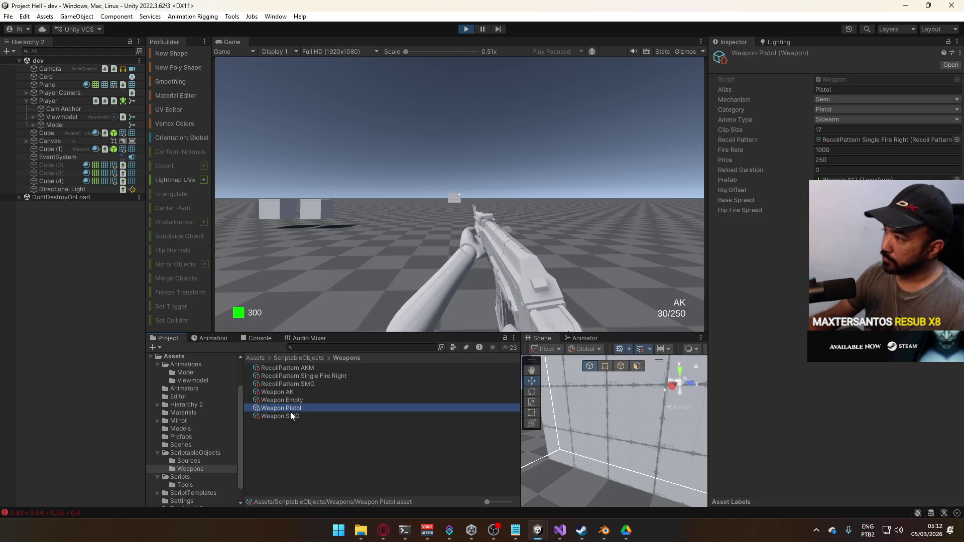
pyautogui.click(736, 199)
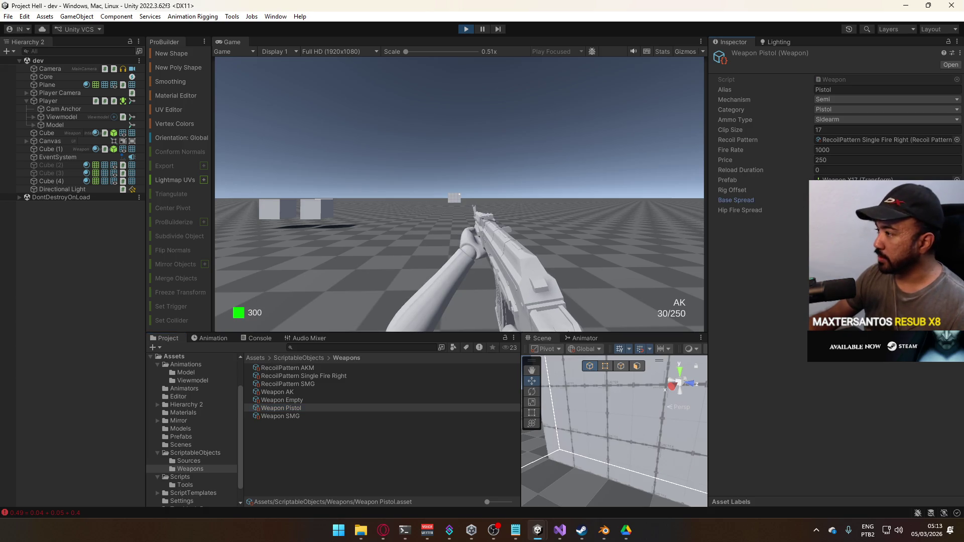
# - Check the Weapon SMG's Base Spread, then fire a continuous automatic burst
pyautogui.click(319, 416)
pyautogui.click(736, 200)
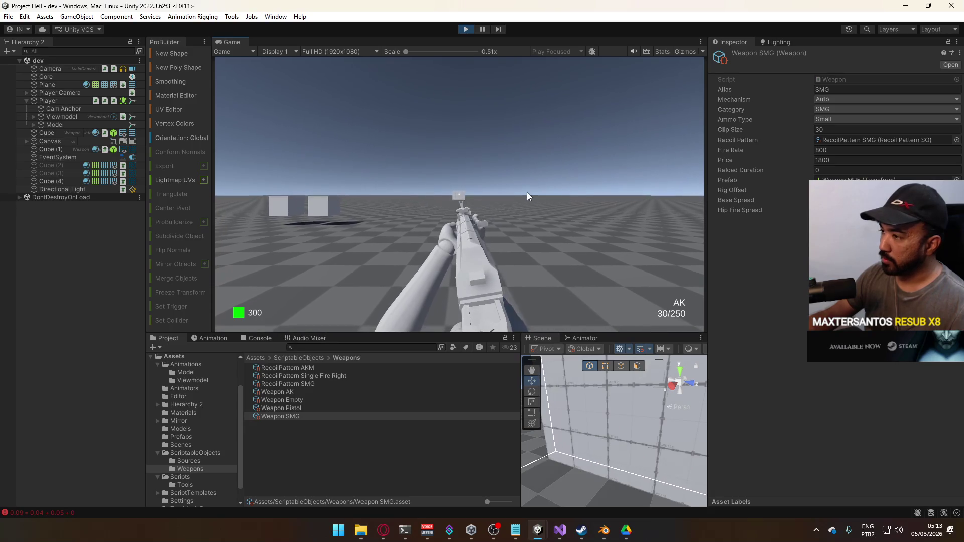
pyautogui.moveTo(525, 195)
pyautogui.mouseDown()
pyautogui.moveTo(478, 287)
pyautogui.moveTo(483, 280)
pyautogui.mouseUp()
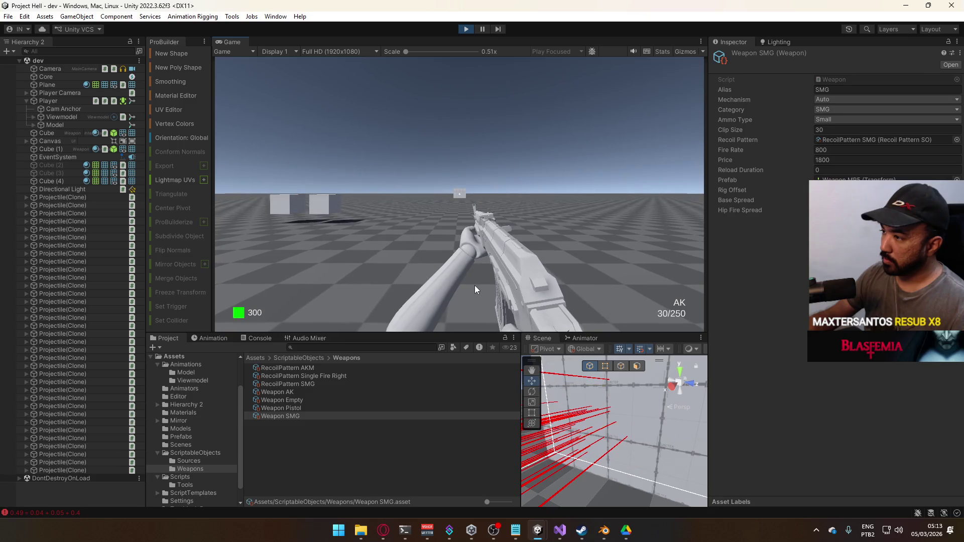
# - Toggle aim down sights on the AK and fire a shot from the hip
pyautogui.rightClick(472, 289)
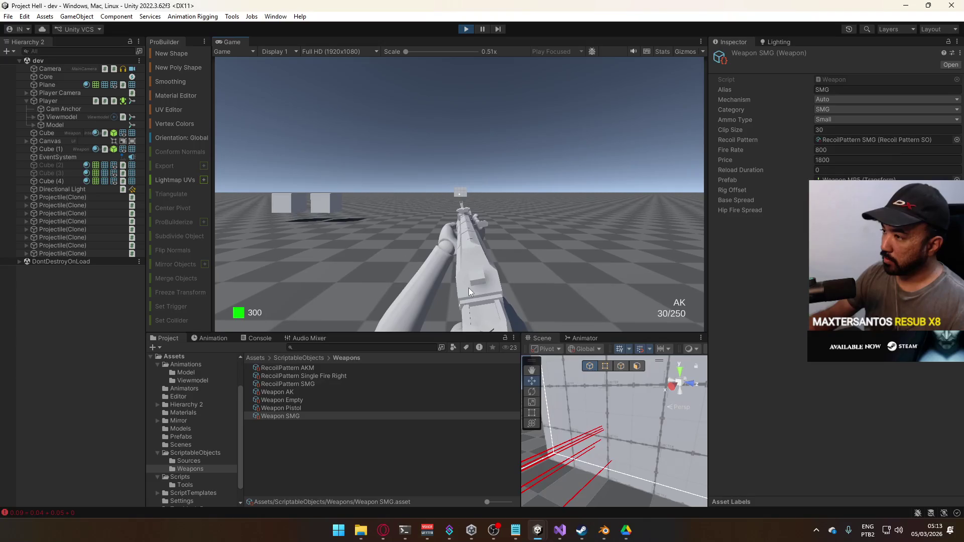
pyautogui.click(469, 288)
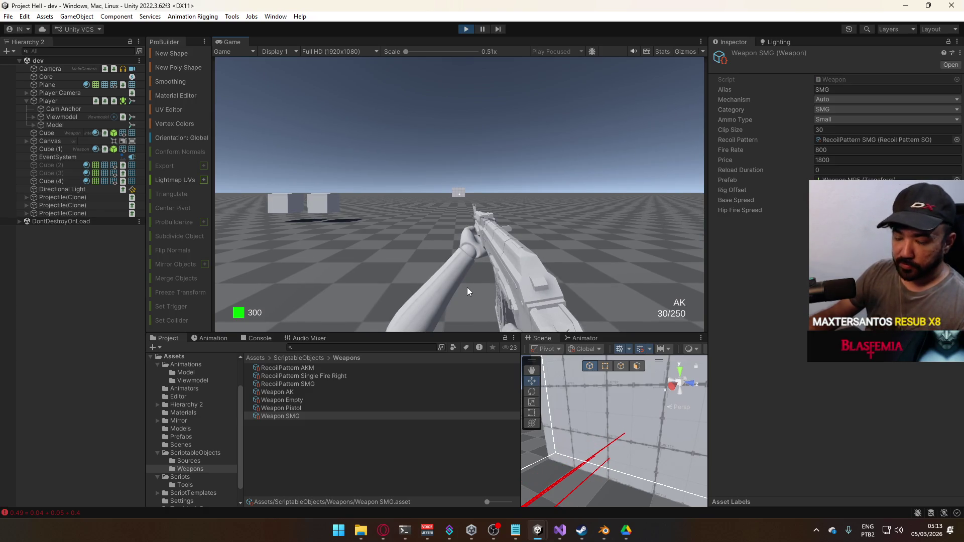
pyautogui.rightClick(467, 288)
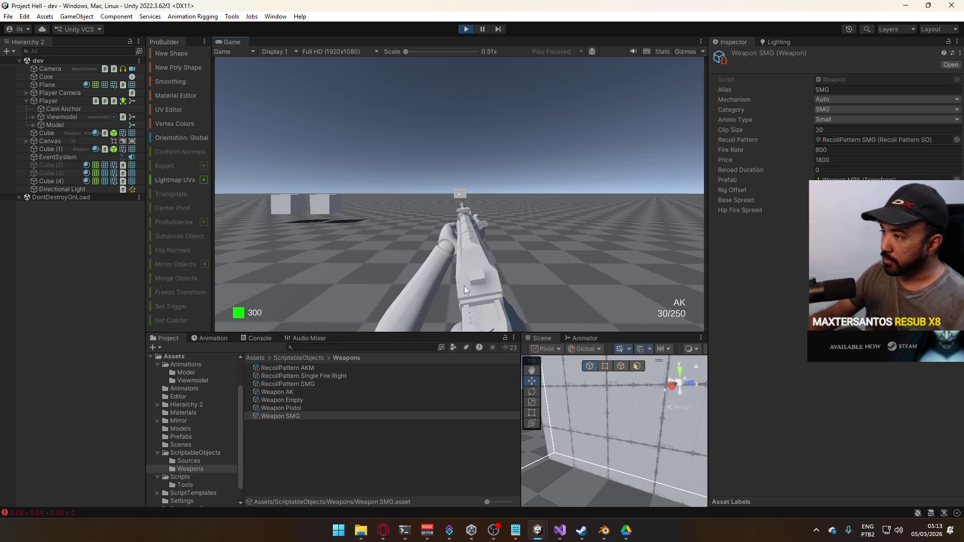
# - Fire a rapid AK burst down the range, then select Cube (2) in the Hierarchy
pyautogui.click(465, 287)
pyautogui.click(465, 287)
pyautogui.click(462, 287)
pyautogui.click(459, 287)
pyautogui.click(459, 287)
pyautogui.click(458, 287)
pyautogui.click(457, 288)
pyautogui.click(456, 288)
pyautogui.click(456, 287)
pyautogui.click(455, 288)
pyautogui.click(454, 288)
pyautogui.click(454, 288)
pyautogui.click(453, 288)
pyautogui.click(453, 287)
pyautogui.click(454, 288)
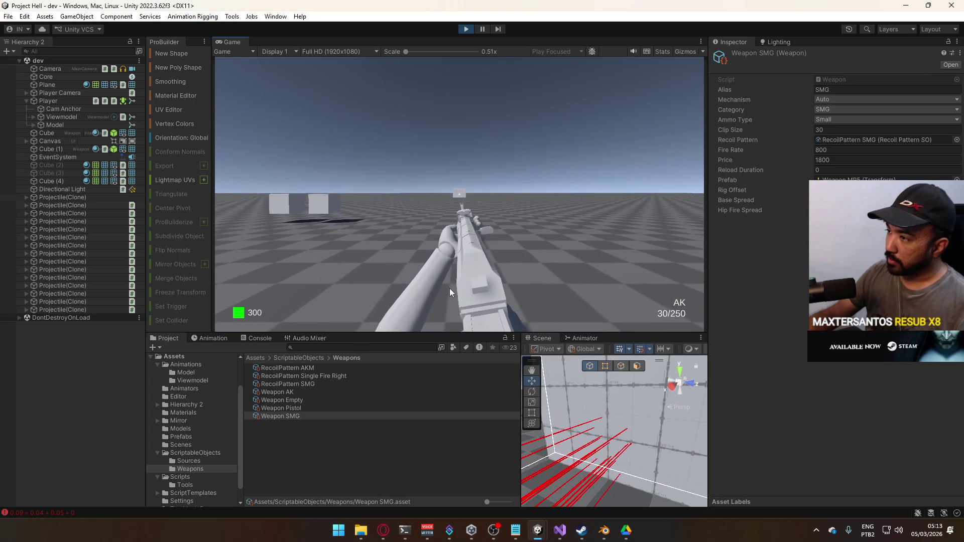
pyautogui.press('super')
pyautogui.click(63, 168)
# - Activate Cube (2) to raise the target wall and fire a burst at it
pyautogui.click(64, 167)
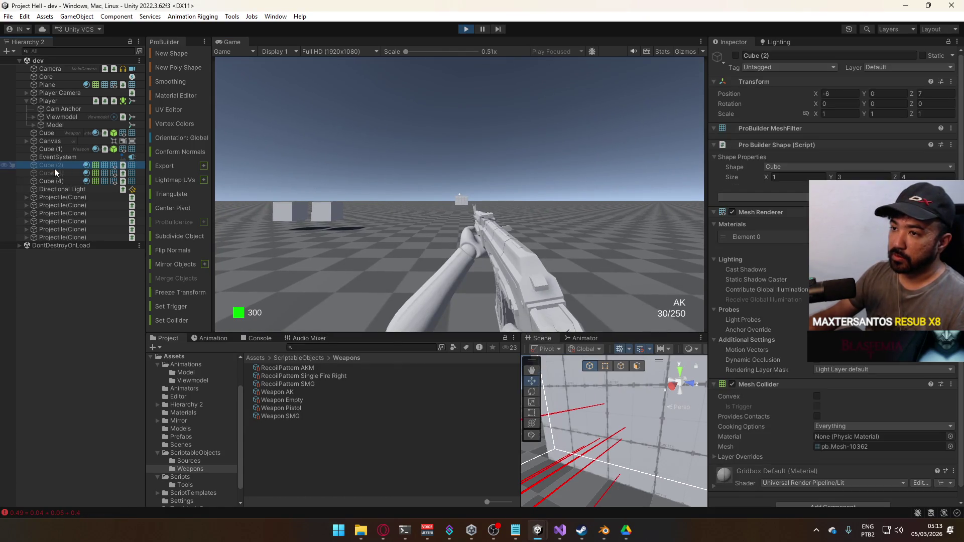
pyautogui.click(735, 55)
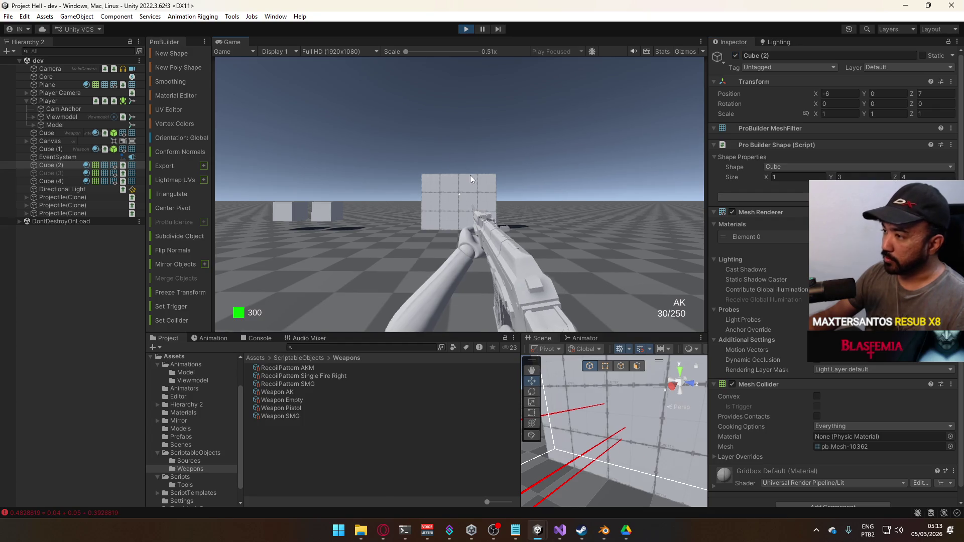
pyautogui.moveTo(470, 207); pyautogui.dragTo(462, 223)
# - Frame Cube (4) in the Scene view and orbit the camera toward the horizon
pyautogui.press('super')
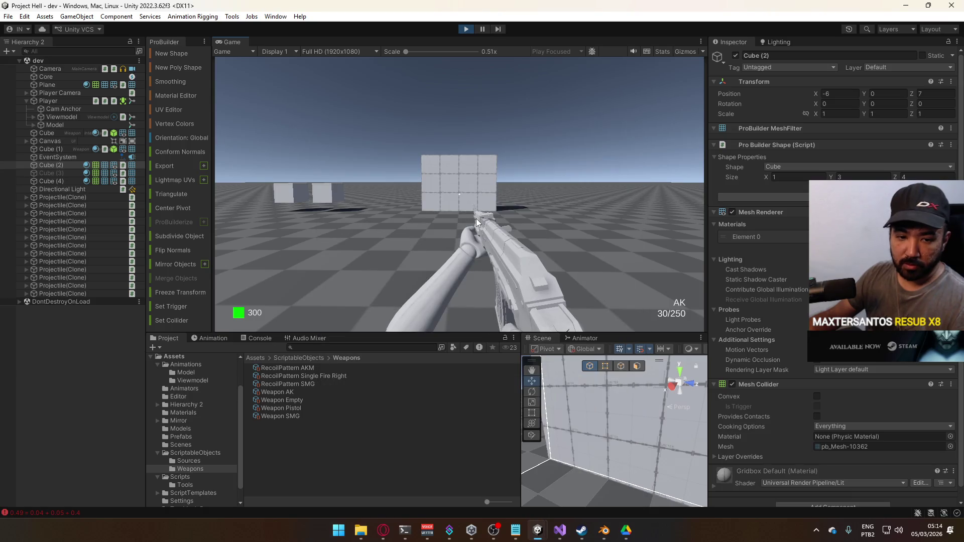
pyautogui.press('super')
pyautogui.press('super')
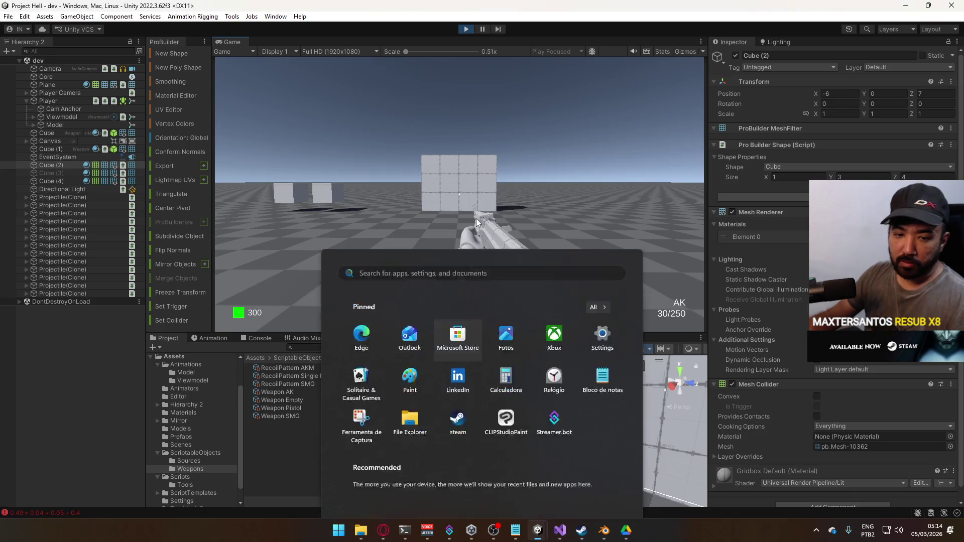
pyautogui.press('super')
pyautogui.press('super')
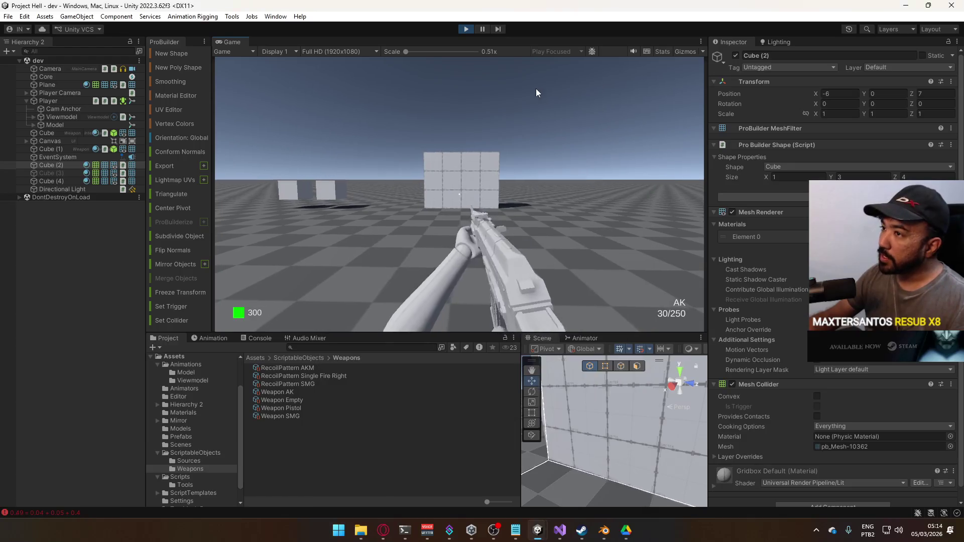
pyautogui.press('super')
pyautogui.rightClick(666, 403)
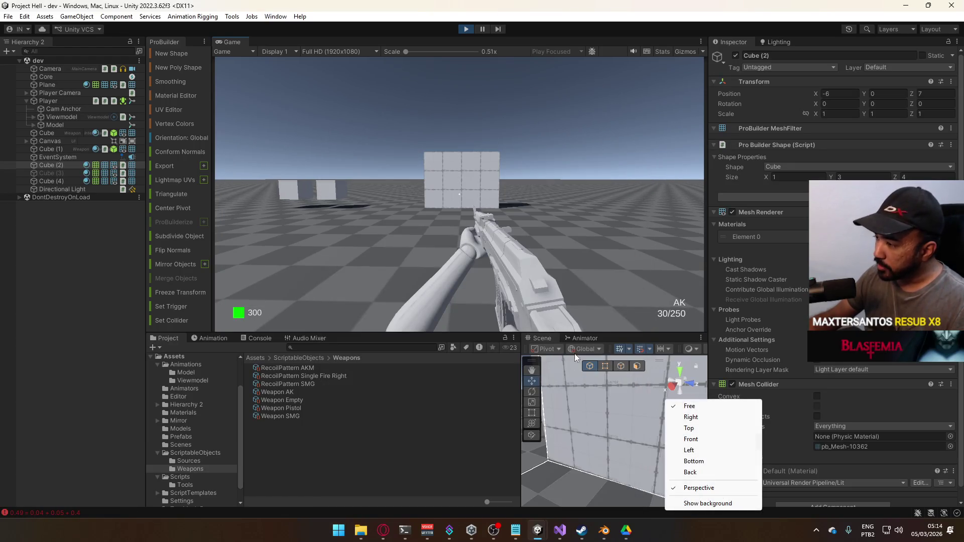
pyautogui.click(602, 420)
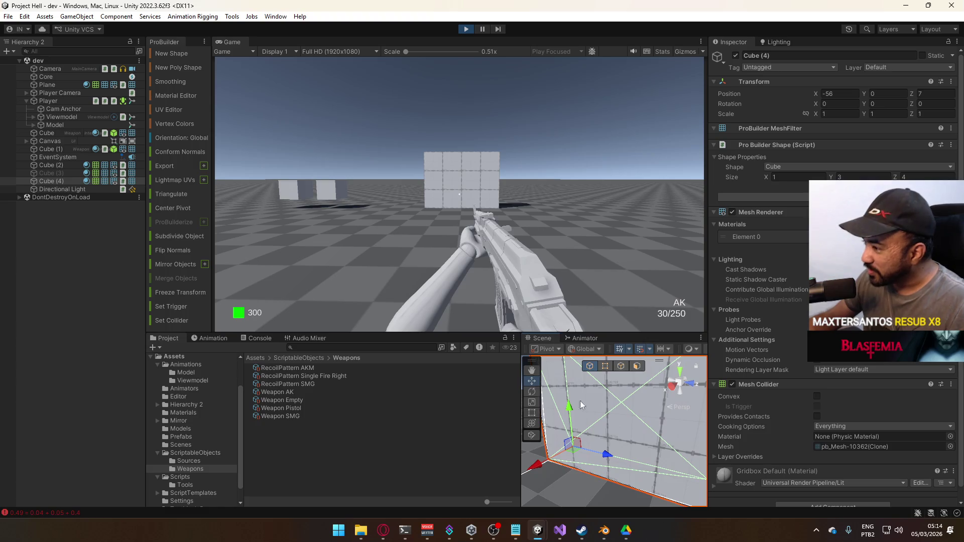
pyautogui.press('f')
pyautogui.moveTo(646, 395)
pyautogui.mouseDown()
pyautogui.moveTo(421, 389)
pyautogui.moveTo(465, 357)
pyautogui.moveTo(568, 375)
pyautogui.moveTo(490, 413)
pyautogui.moveTo(717, 441)
pyautogui.moveTo(769, 420)
pyautogui.moveTo(775, 396)
pyautogui.moveTo(754, 381)
pyautogui.mouseUp()
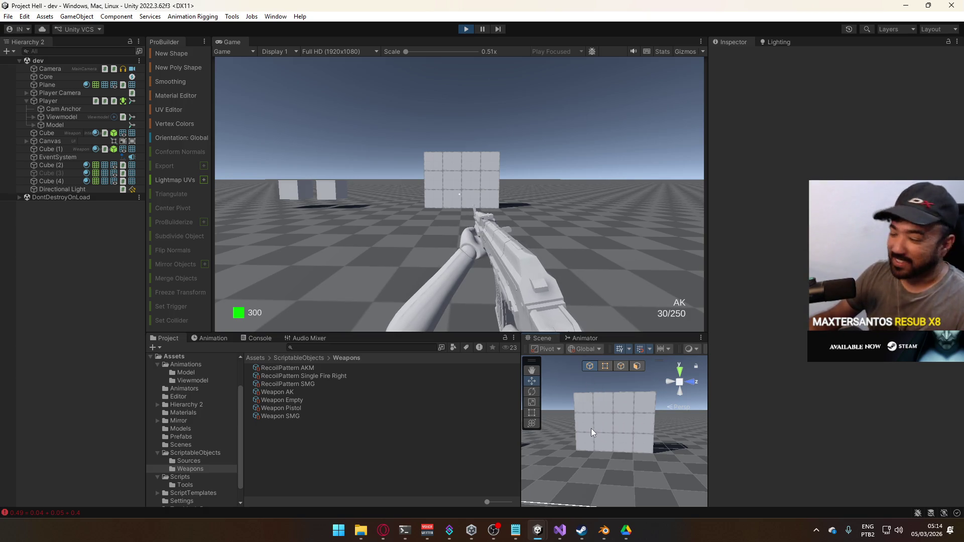
# - Fire two single shots and then a continuous burst at the tiled wall from the hip
pyautogui.click(537, 228)
pyautogui.click(536, 229)
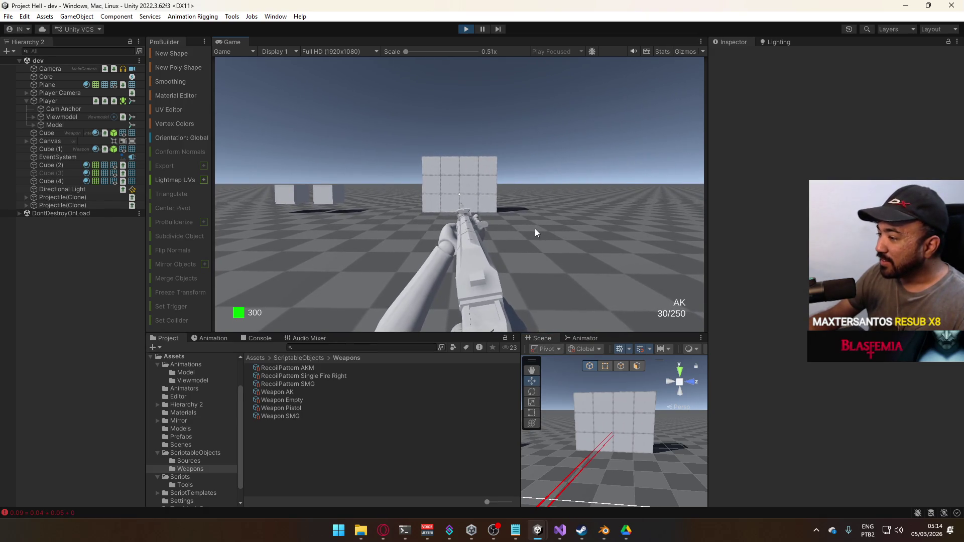
pyautogui.moveTo(535, 227); pyautogui.dragTo(498, 303)
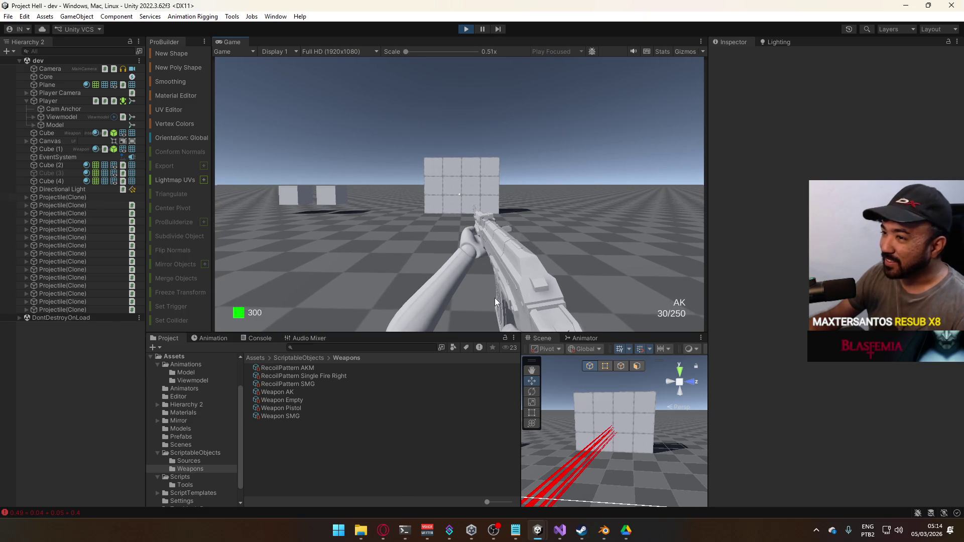
# - Aim down sights and fire a burst at the wall, dismissing the stray Start menu
pyautogui.rightClick(498, 299)
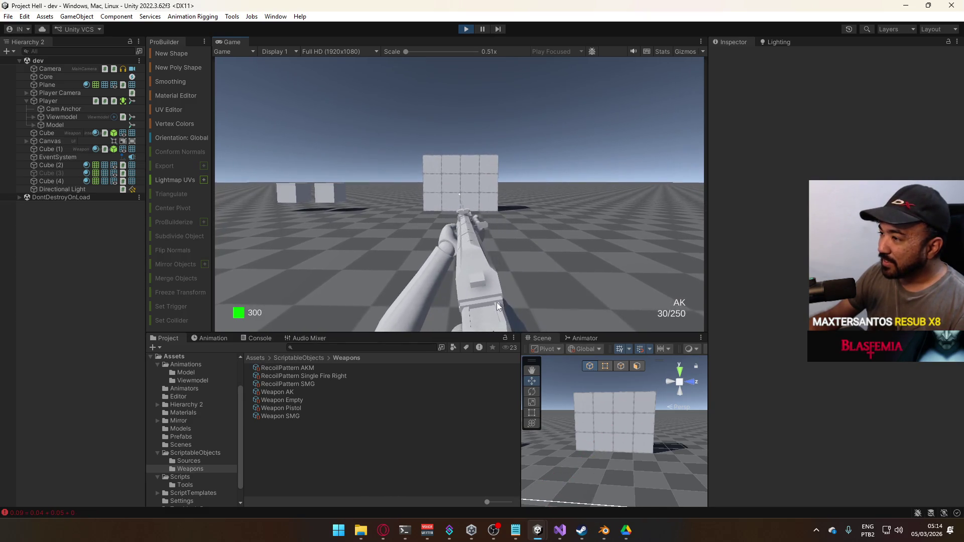
pyautogui.moveTo(498, 298); pyautogui.dragTo(462, 375)
pyautogui.rightClick(463, 376)
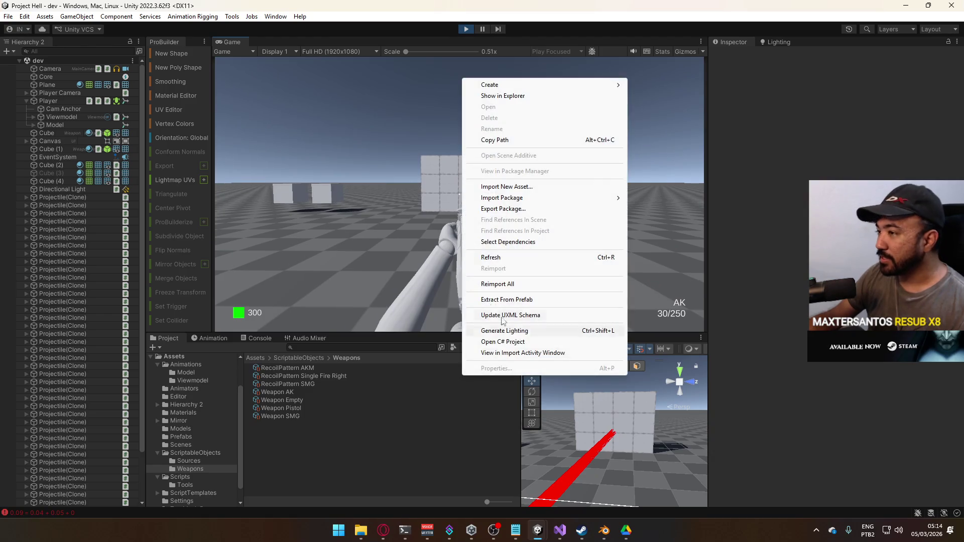
pyautogui.press('super')
pyautogui.press('Escape')
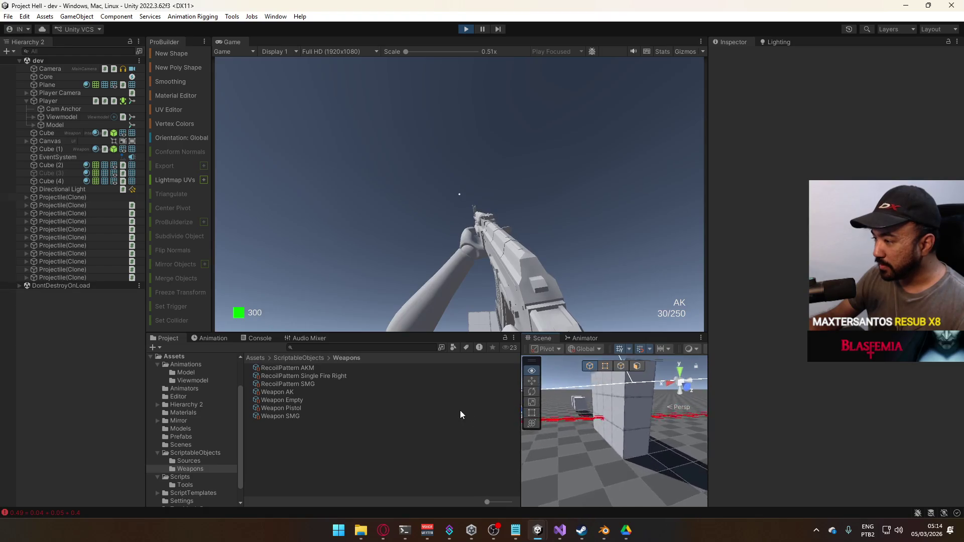
pyautogui.press('super')
pyautogui.press('Escape')
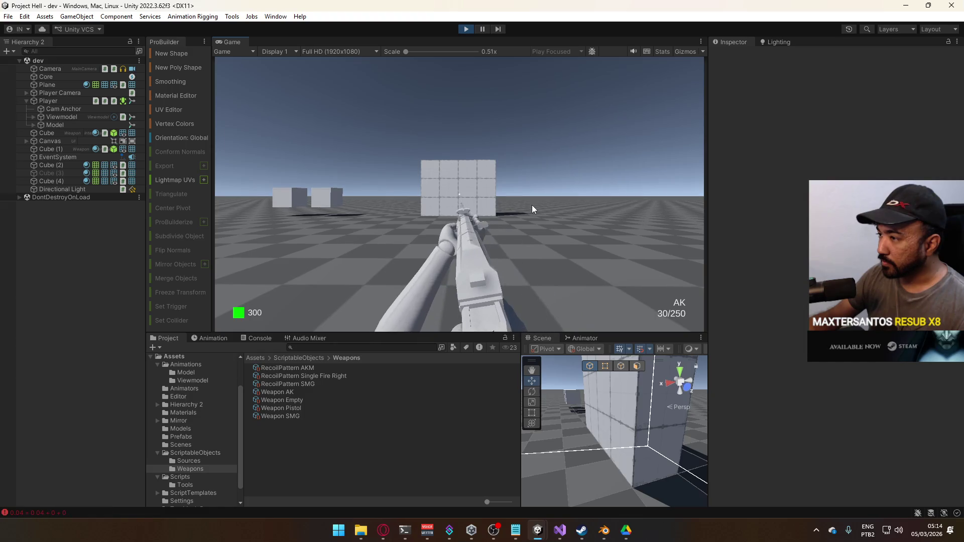
# - Fire another burst at the tiled wall to compare the spread
pyautogui.moveTo(528, 210); pyautogui.dragTo(502, 260)
pyautogui.press('super')
pyautogui.press('Escape')
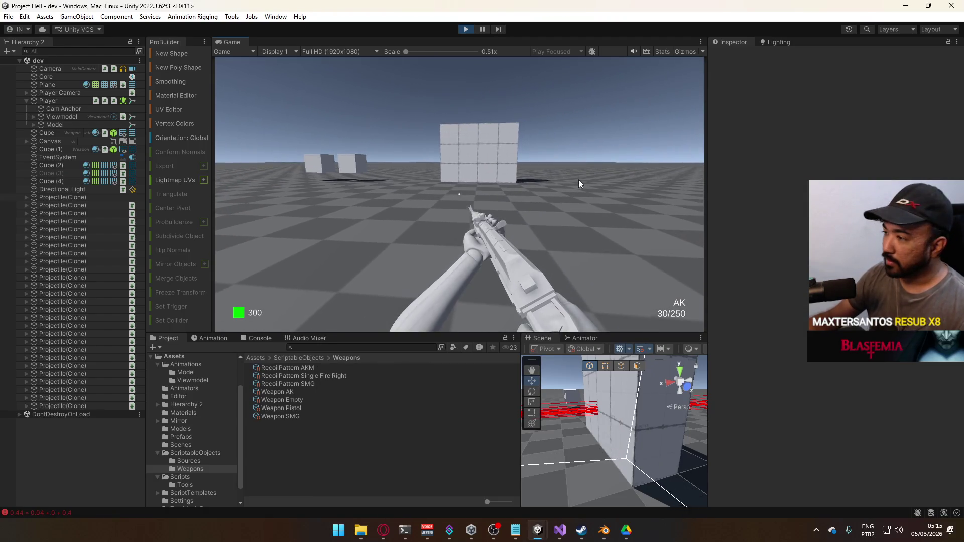
pyautogui.press('super')
pyautogui.press('Escape')
# - Re-angle the Scene view and fire a sustained burst, orbiting to inspect the trails
pyautogui.moveTo(695, 394); pyautogui.dragTo(652, 407)
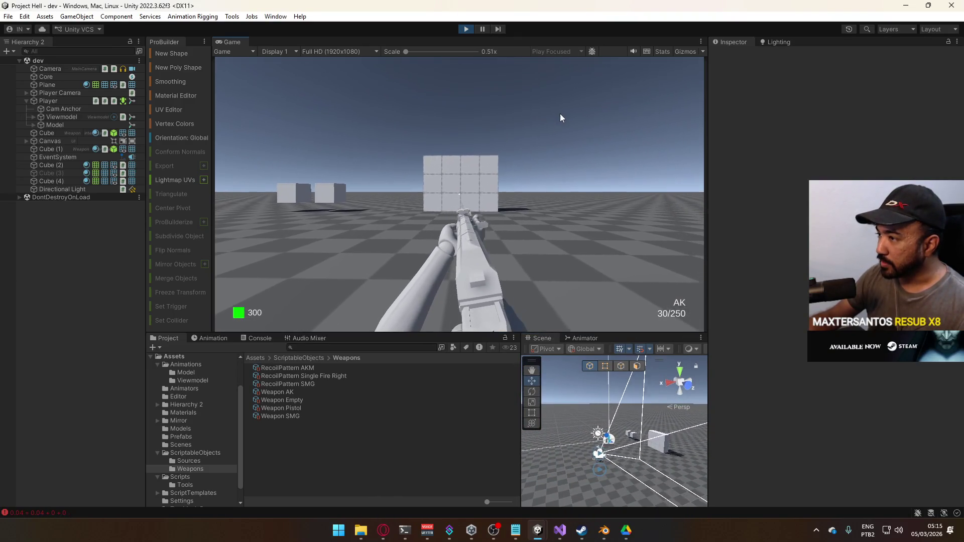
pyautogui.click(562, 113)
pyautogui.moveTo(558, 120); pyautogui.dragTo(547, 139)
pyautogui.moveTo(653, 477)
pyautogui.keyDown('alt'); pyautogui.mouseDown()
pyautogui.moveTo(802, 486)
pyautogui.moveTo(797, 418)
pyautogui.moveTo(785, 441)
pyautogui.moveTo(476, 437)
pyautogui.moveTo(395, 450)
pyautogui.moveTo(568, 446)
pyautogui.moveTo(596, 455)
pyautogui.moveTo(824, 392)
pyautogui.moveTo(807, 509)
pyautogui.moveTo(837, 436)
pyautogui.moveTo(817, 459)
pyautogui.moveTo(813, 473)
pyautogui.moveTo(846, 452)
pyautogui.moveTo(788, 463)
pyautogui.moveTo(613, 460)
pyautogui.moveTo(526, 445)
pyautogui.mouseUp(); pyautogui.keyUp('alt')
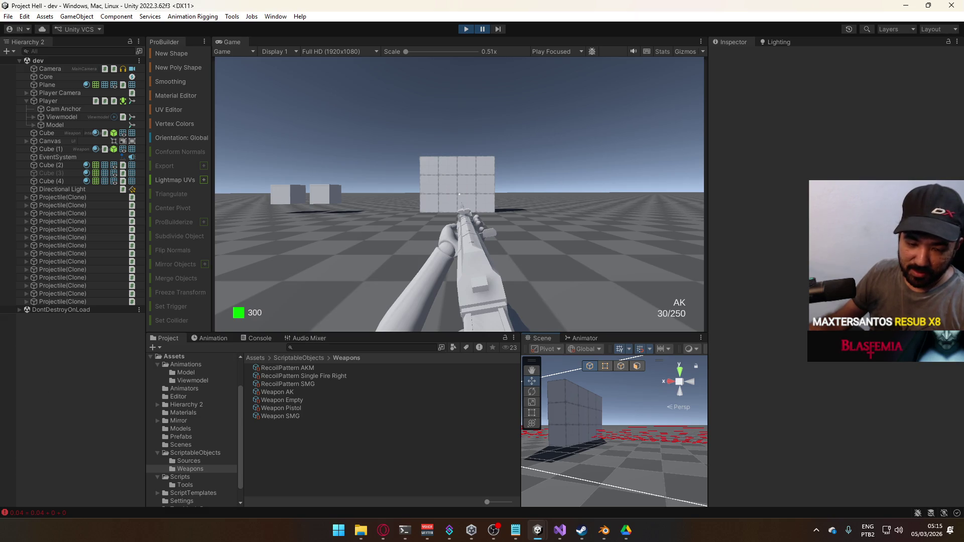
# - Alt-Tab from Unity to Opera GX and switch to the Federal Ballistics Calculator tab
pyautogui.hotkey('alt', 'Tab')
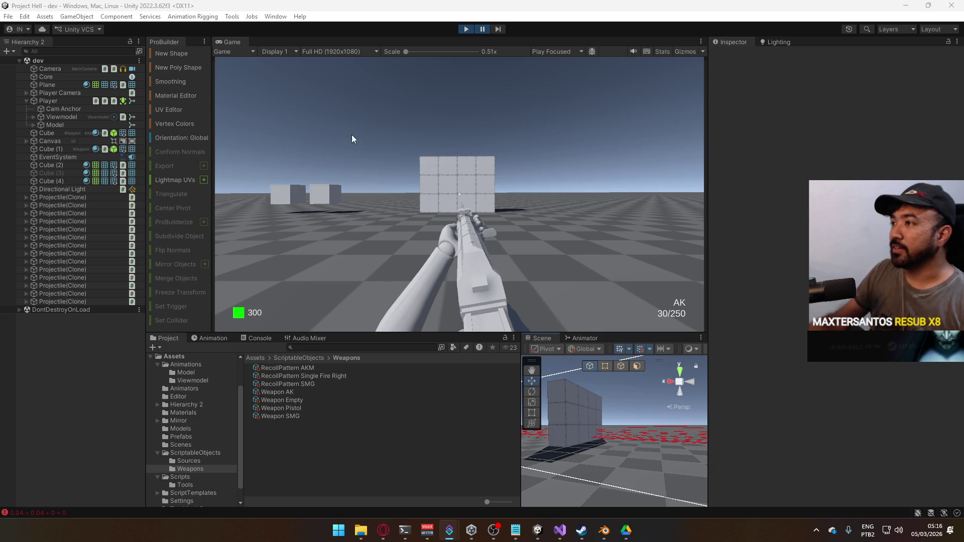
pyautogui.hotkey('alt', 'Tab')
pyautogui.hotkey('ctrl', 'Tab')
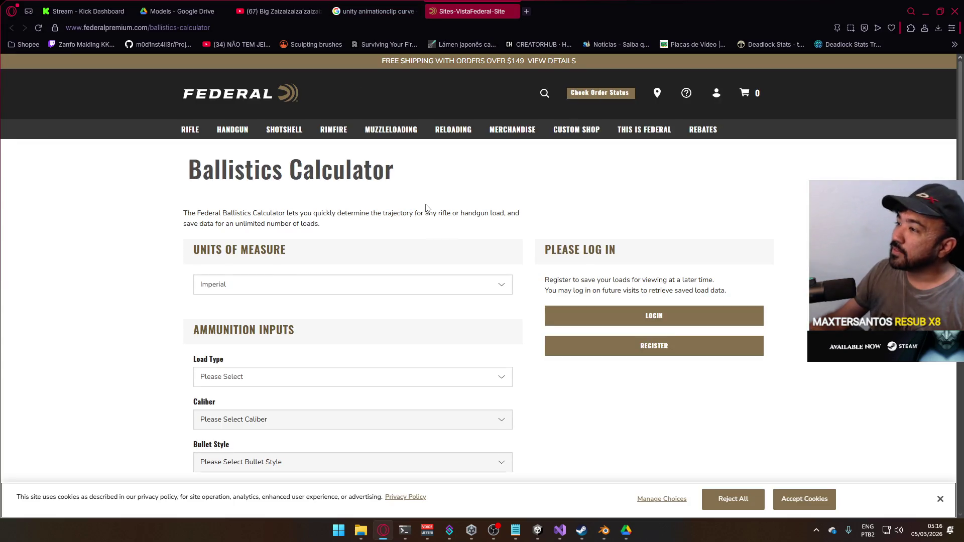
# - Set units of measure to Metric and load type to Factory Load
pyautogui.scroll(-1, 351, 266)
pyautogui.click(250, 239)
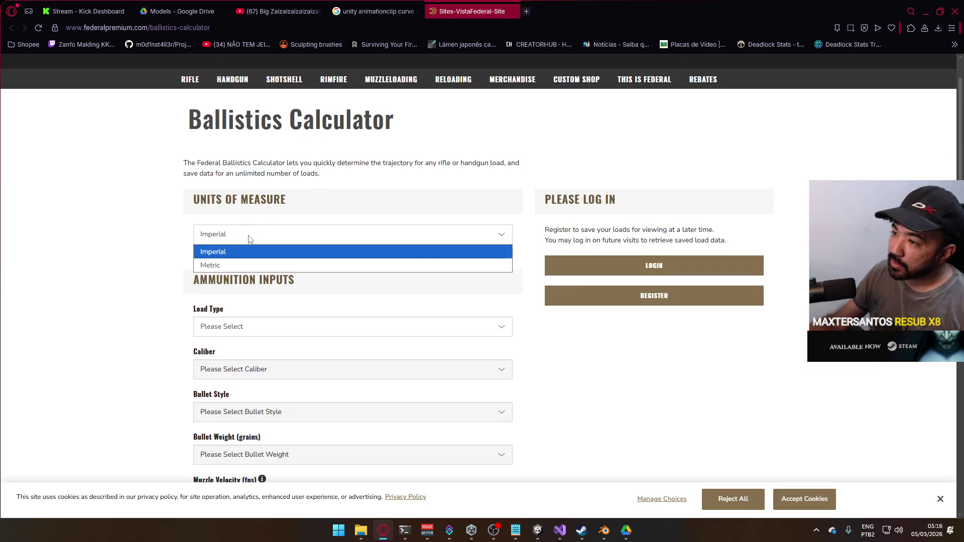
pyautogui.click(246, 265)
pyautogui.click(247, 327)
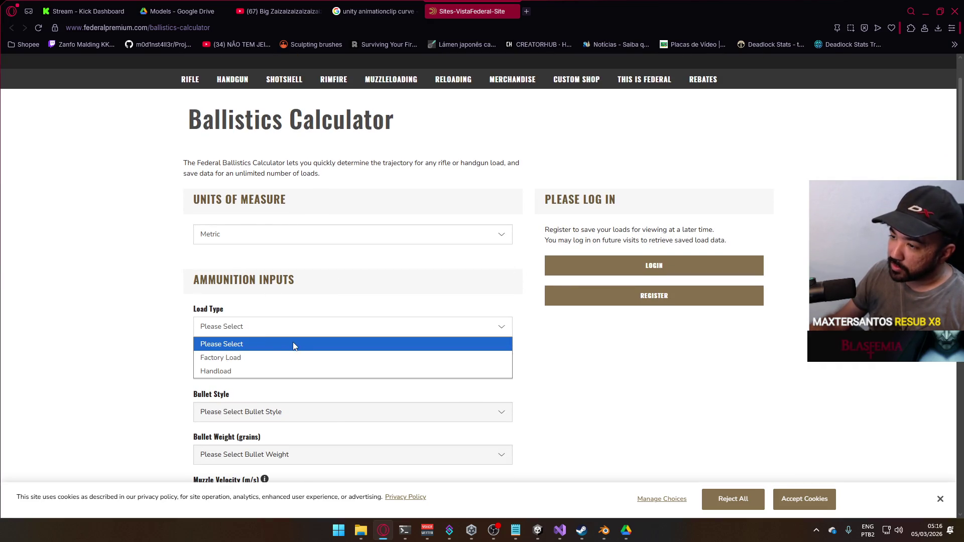
pyautogui.click(151, 289)
pyautogui.click(250, 330)
pyautogui.click(162, 322)
pyautogui.scroll(-1, 248, 321)
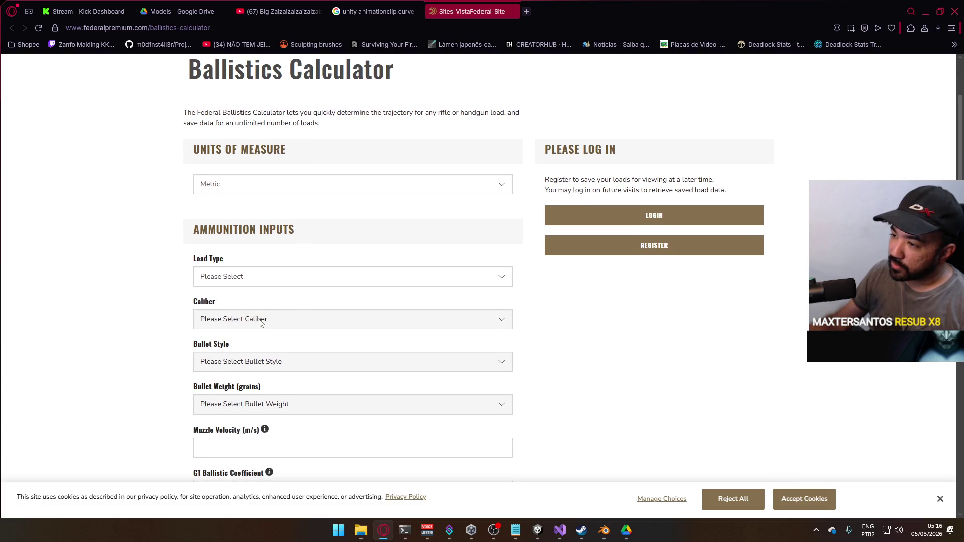
pyautogui.click(363, 274)
pyautogui.click(297, 309)
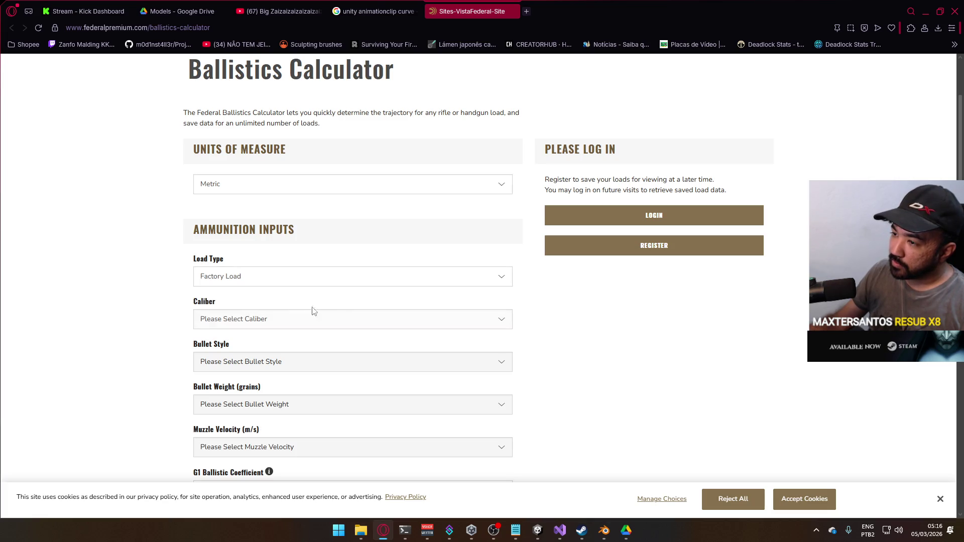
# - Choose 45 ACP from the caliber list
pyautogui.click(303, 321)
pyautogui.scroll(-10, 322, 137)
pyautogui.scroll(-10, 321, 138)
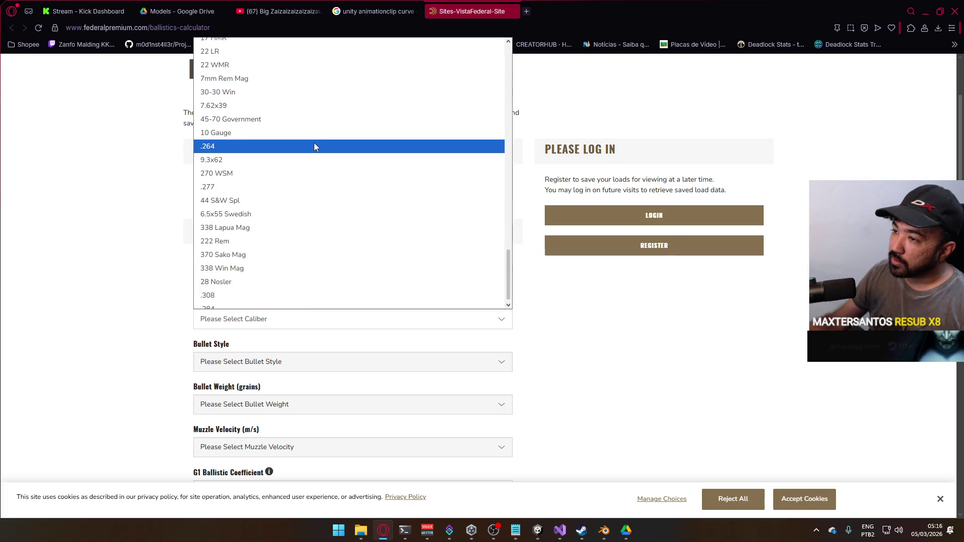
pyautogui.scroll(3, 314, 150)
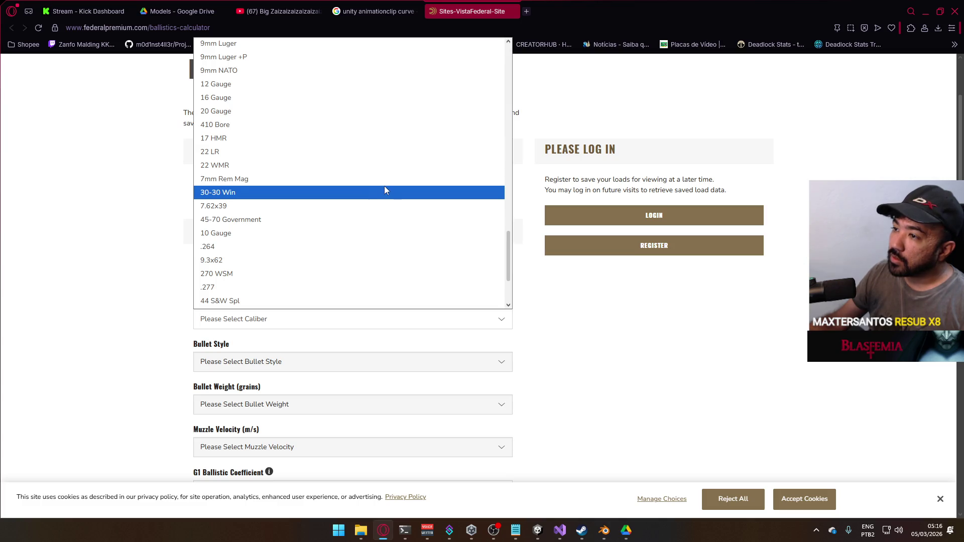
pyautogui.scroll(-3, 384, 186)
pyautogui.scroll(5, 346, 210)
pyautogui.scroll(7, 347, 211)
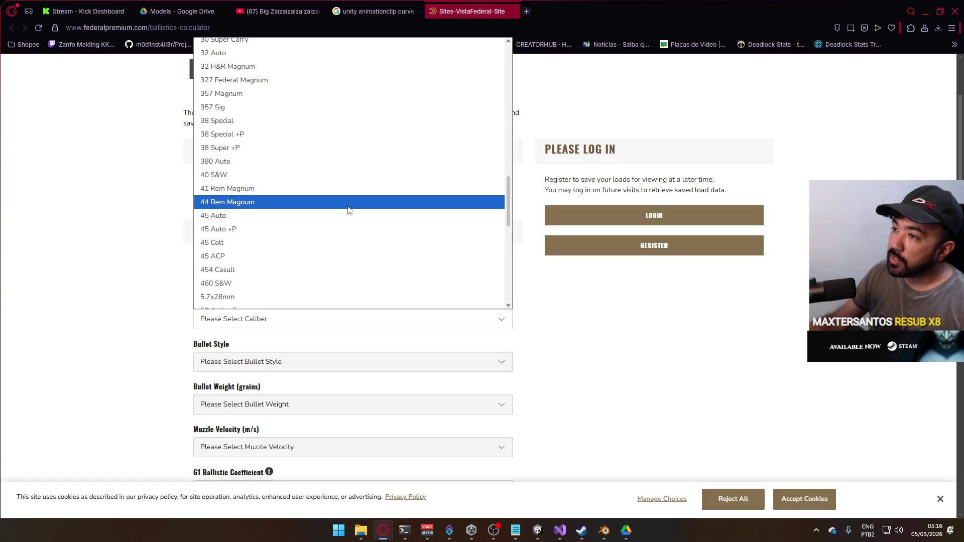
pyautogui.scroll(3, 349, 208)
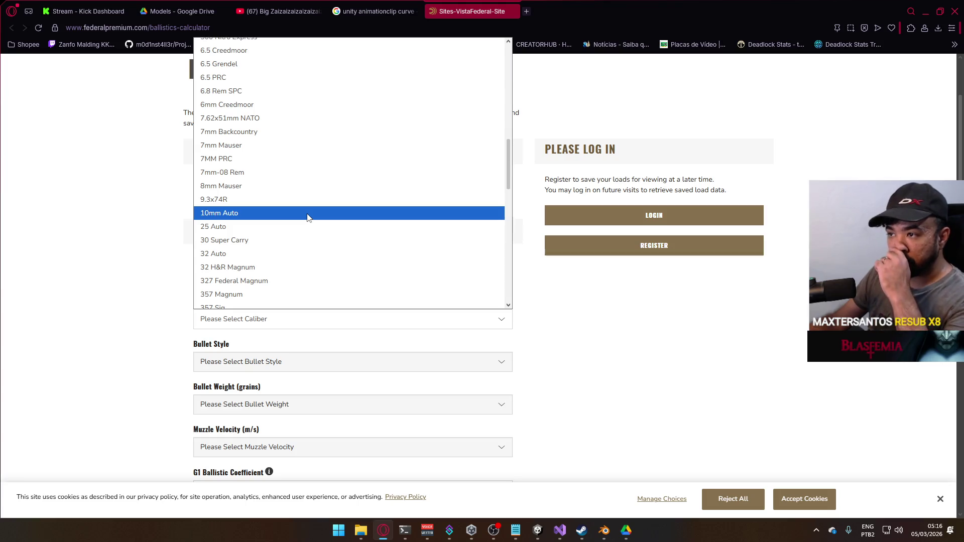
pyautogui.scroll(15, 325, 201)
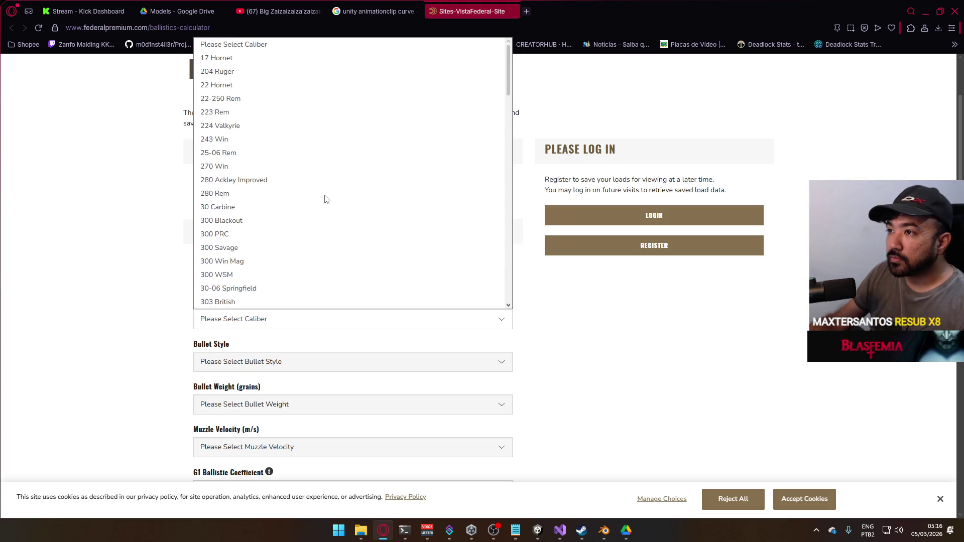
pyautogui.scroll(-20, 325, 201)
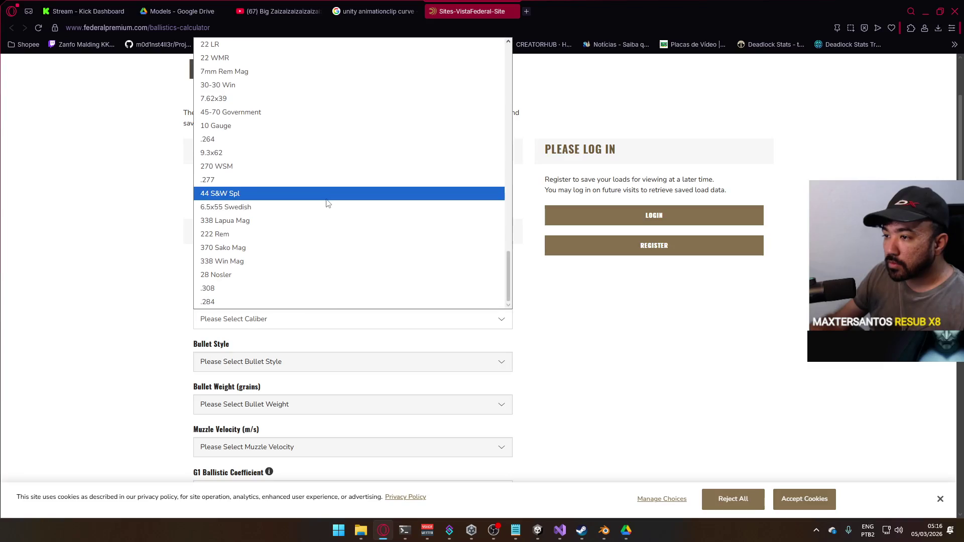
pyautogui.scroll(12, 312, 198)
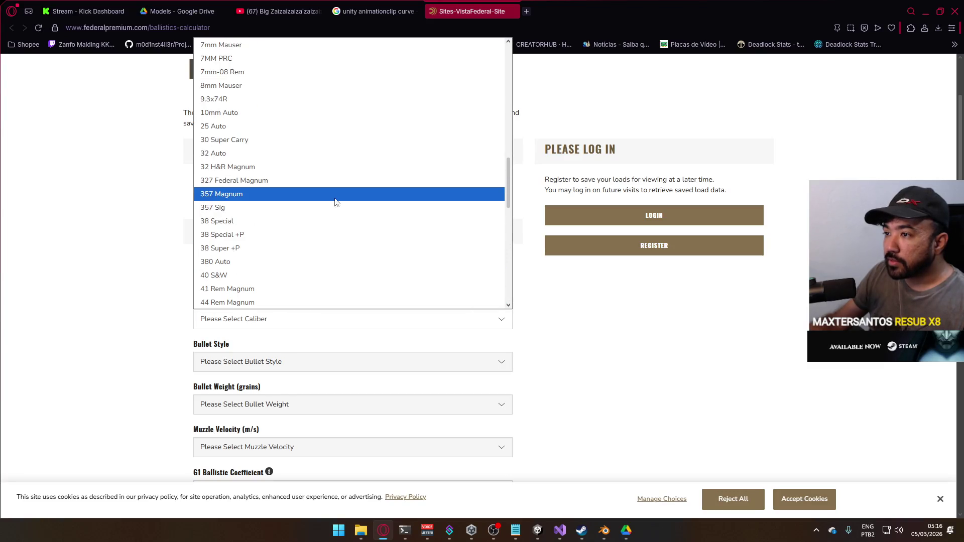
pyautogui.scroll(-4, 309, 145)
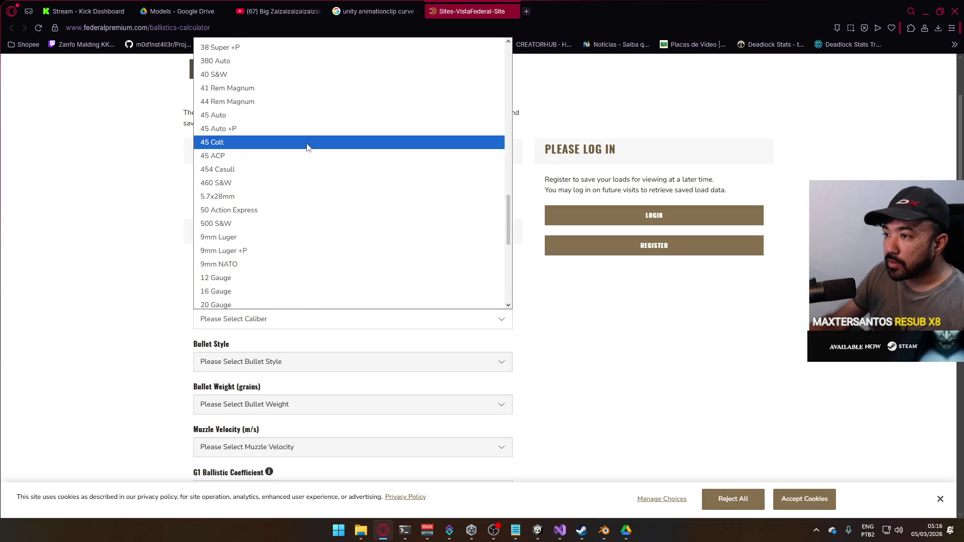
pyautogui.click(308, 154)
# - Choose Full Metal Jacket bullet style and 230-grain weight, then scroll down to Calculate
pyautogui.click(294, 362)
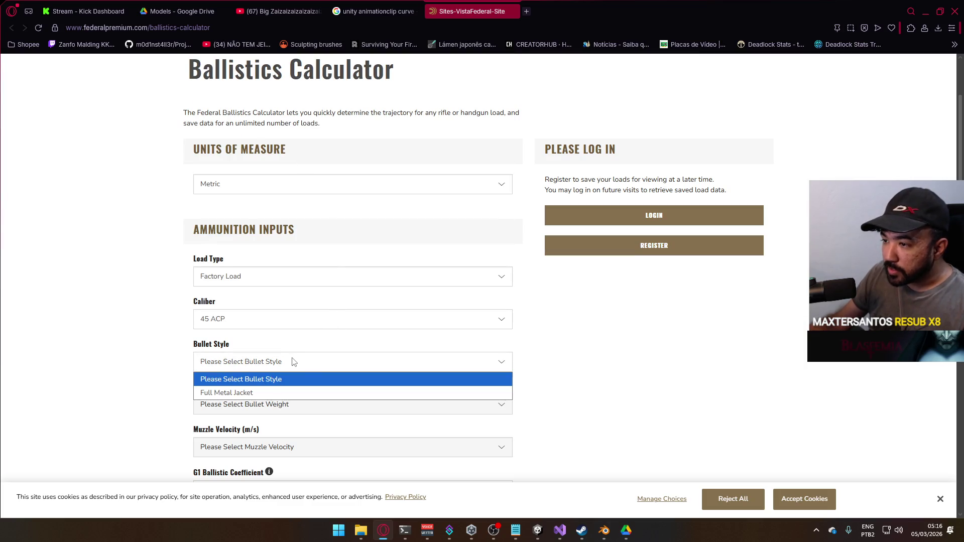
pyautogui.click(322, 392)
pyautogui.scroll(-2, 299, 339)
pyautogui.click(303, 304)
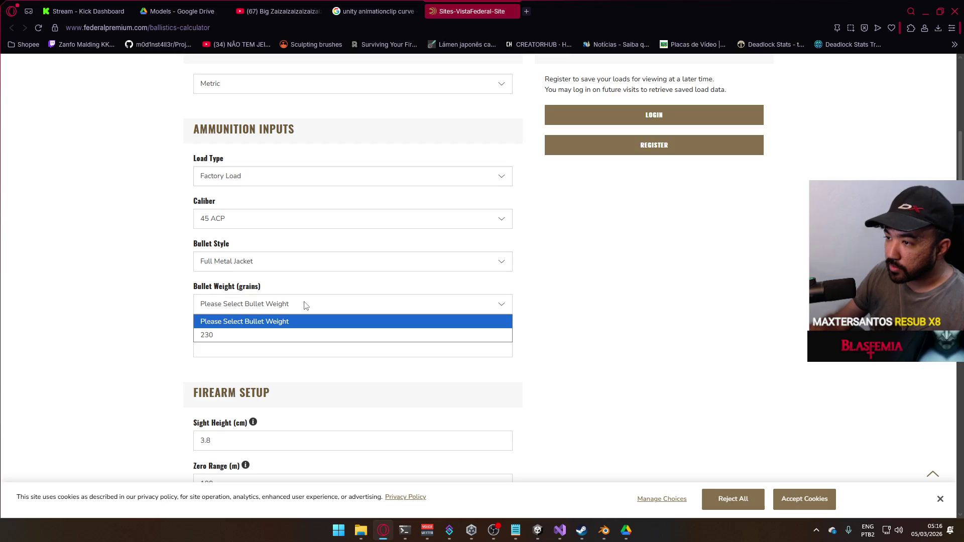
pyautogui.click(266, 335)
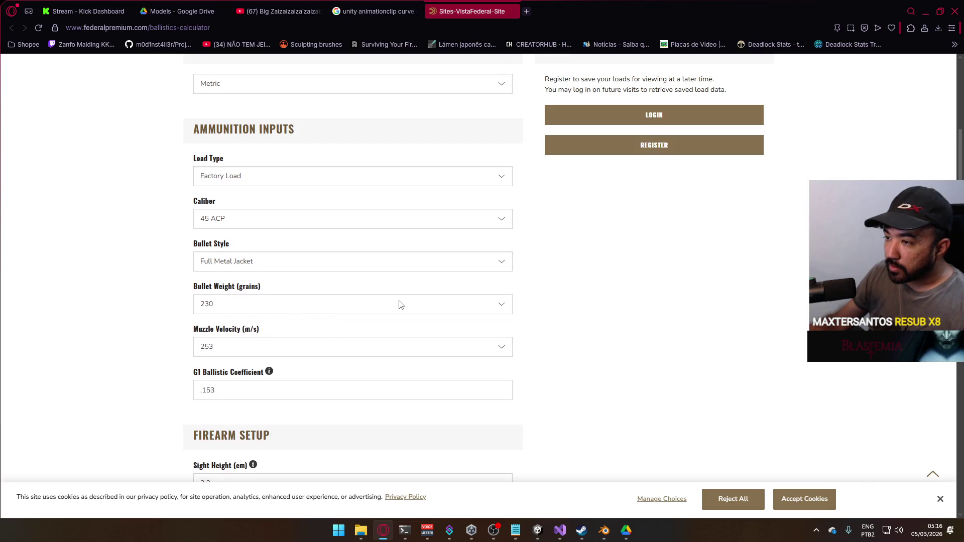
pyautogui.scroll(-4, 400, 304)
pyautogui.scroll(-2, 319, 288)
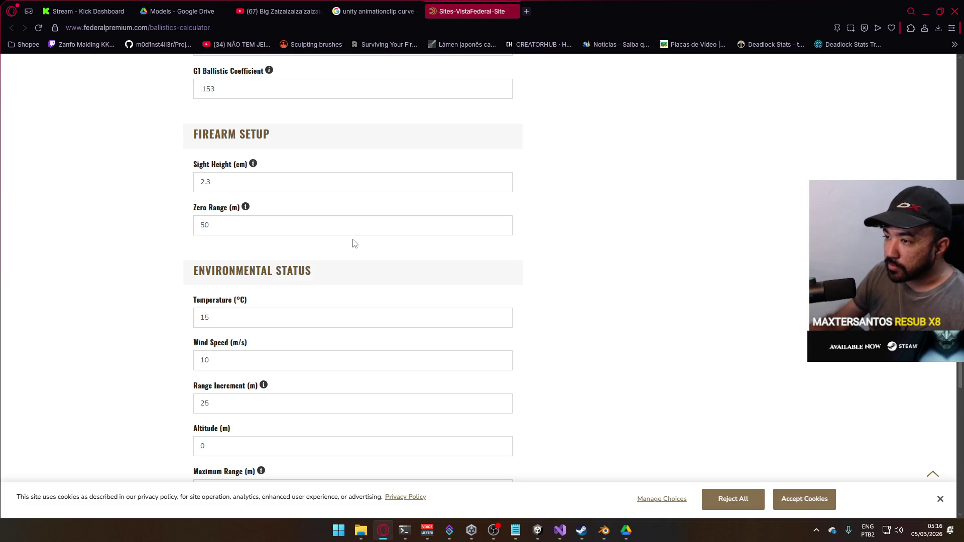
pyautogui.scroll(-4, 352, 243)
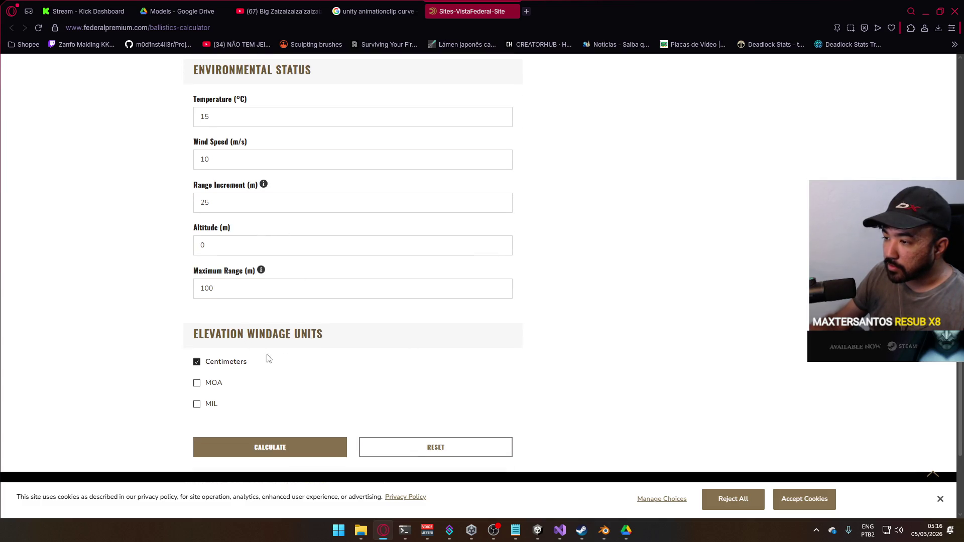
# - Calculate the trajectory and select the -2.3 drop value at 0 m
pyautogui.click(286, 447)
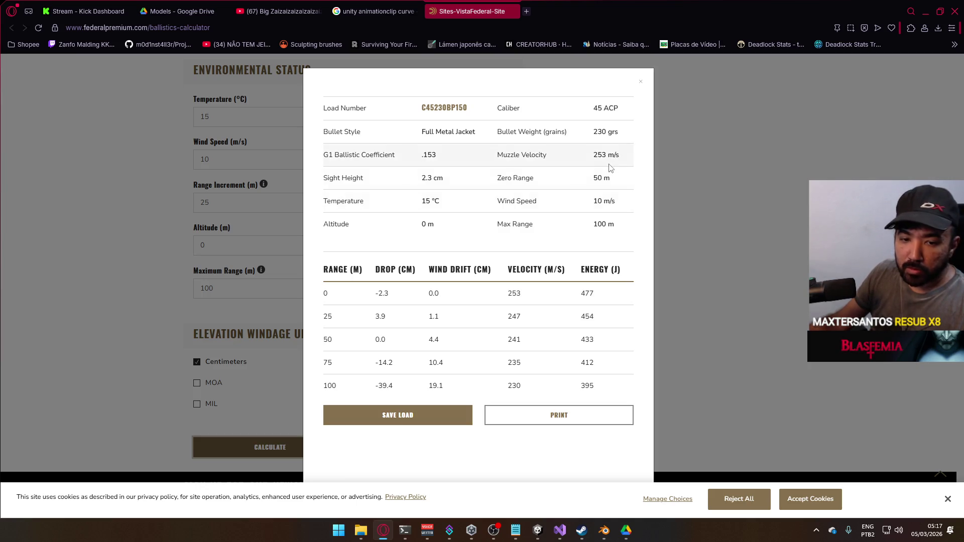
pyautogui.doubleClick(381, 294)
pyautogui.click(417, 315)
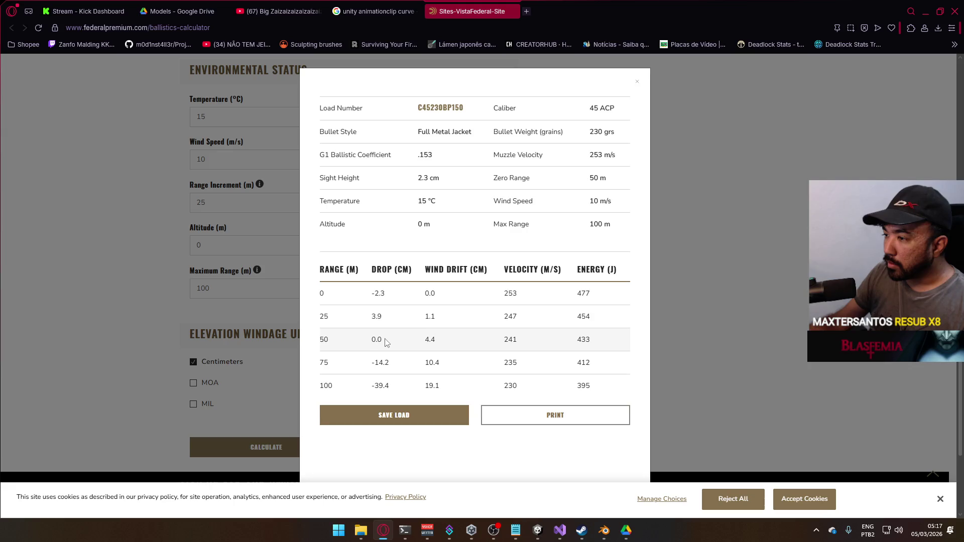
pyautogui.click(383, 342)
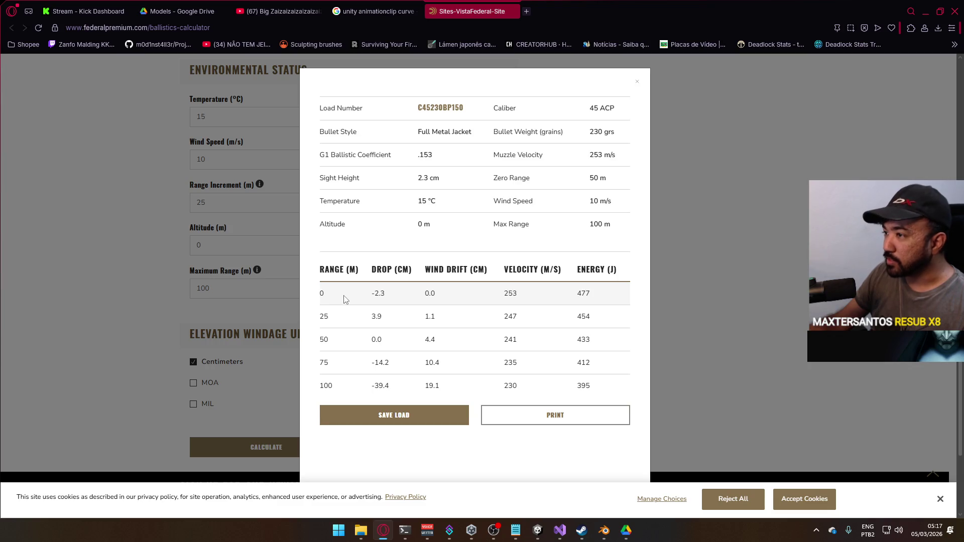
pyautogui.doubleClick(378, 295)
pyautogui.click(376, 297)
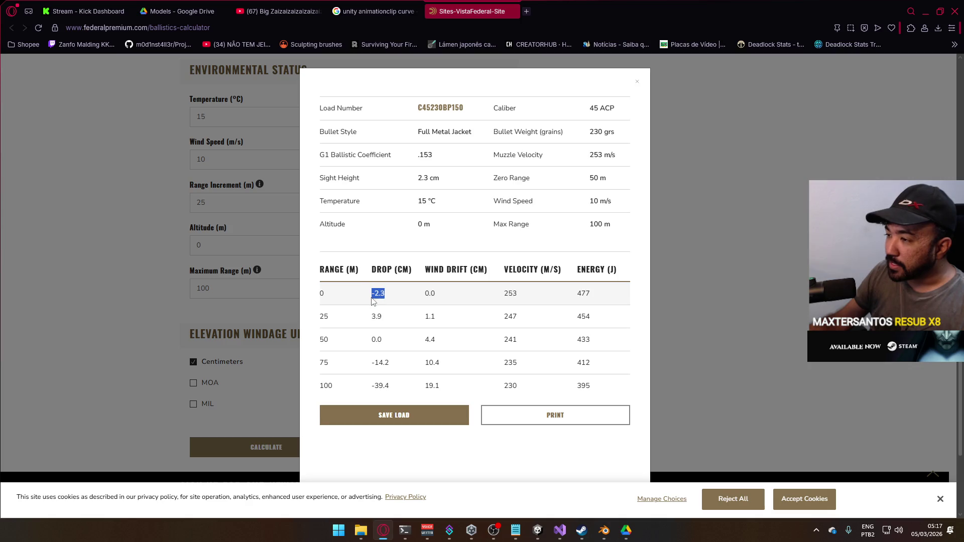
pyautogui.click(396, 300)
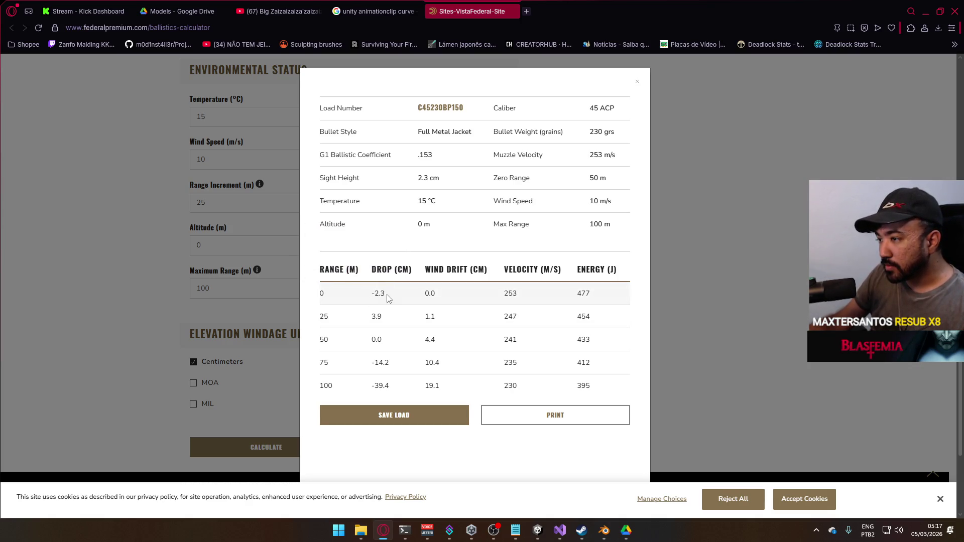
# - Inspect the -2.3 and 50 m 0.0 drop values, then close the results window
pyautogui.doubleClick(386, 296)
pyautogui.click(369, 307)
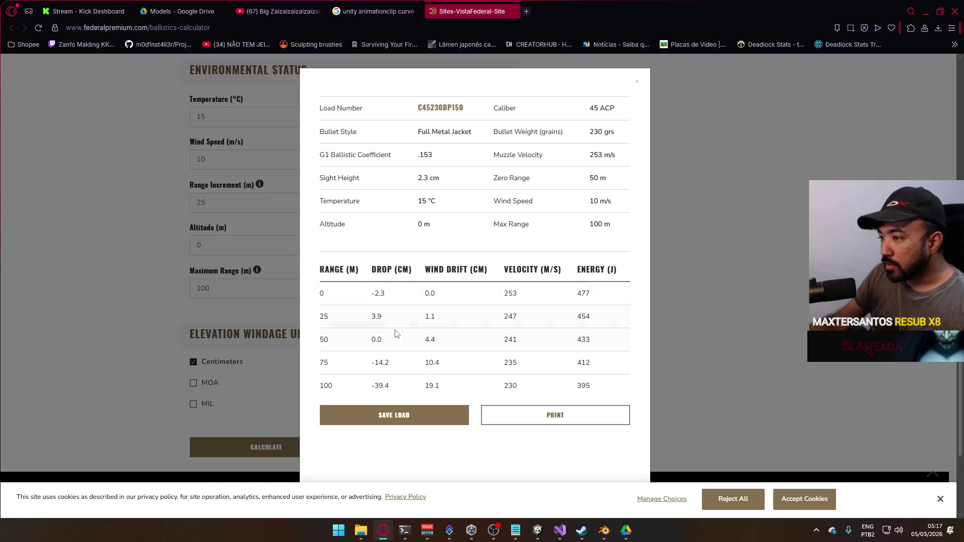
pyautogui.doubleClick(368, 344)
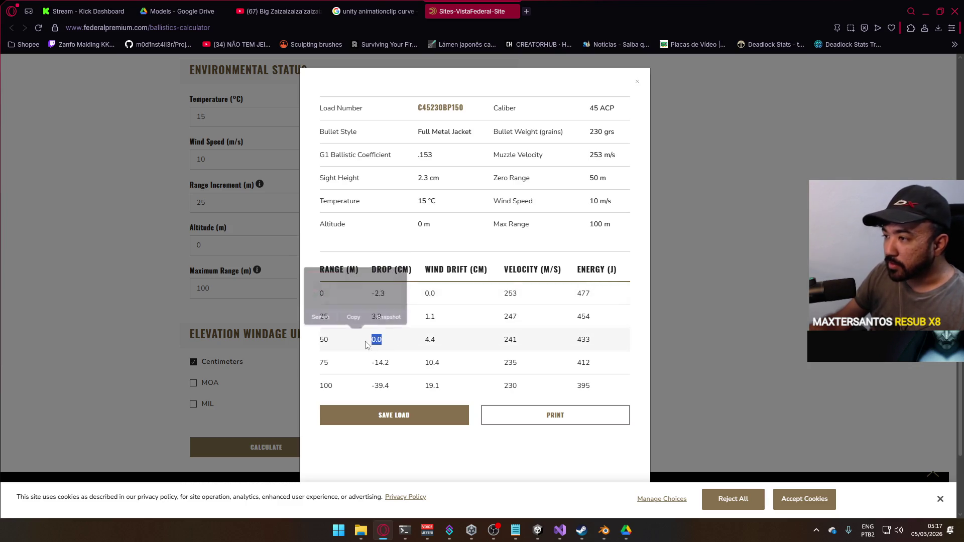
pyautogui.click(405, 353)
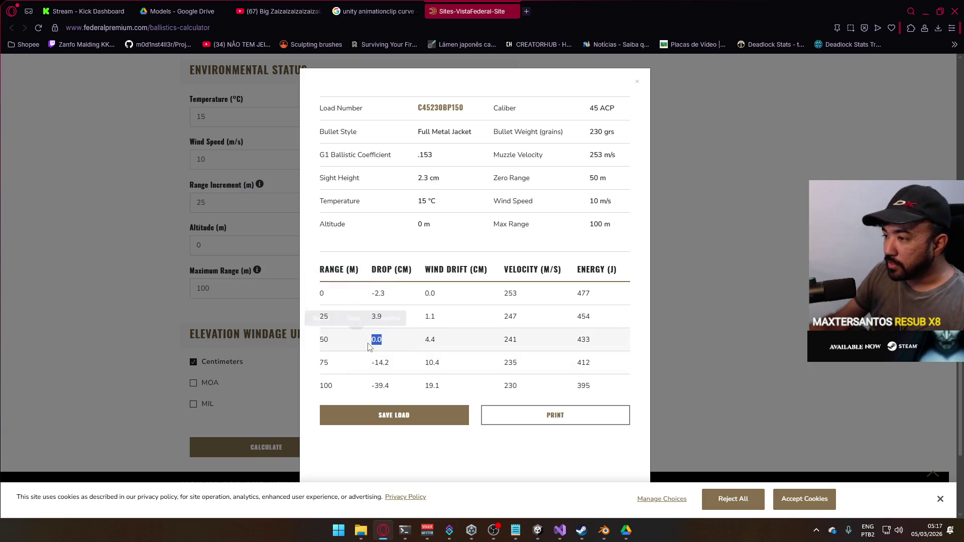
pyautogui.click(499, 350)
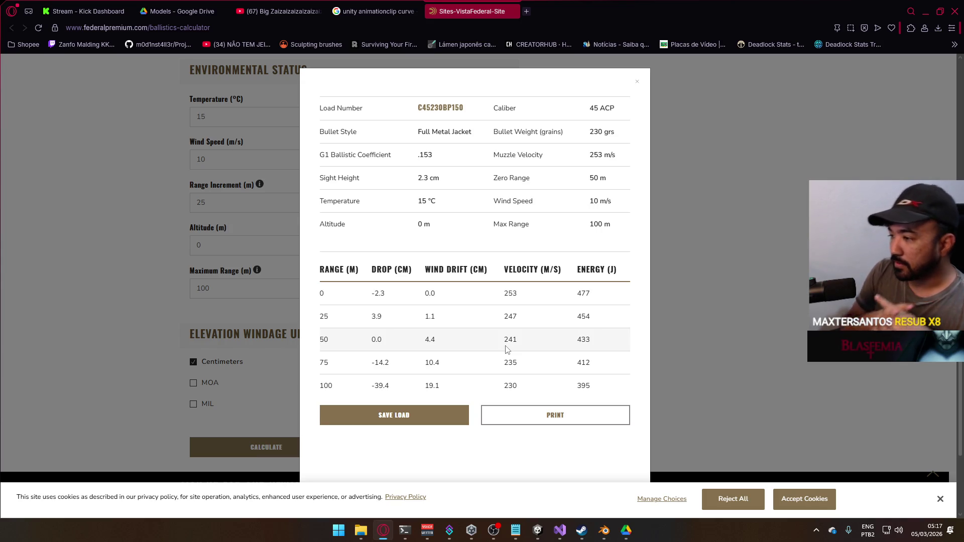
pyautogui.click(693, 309)
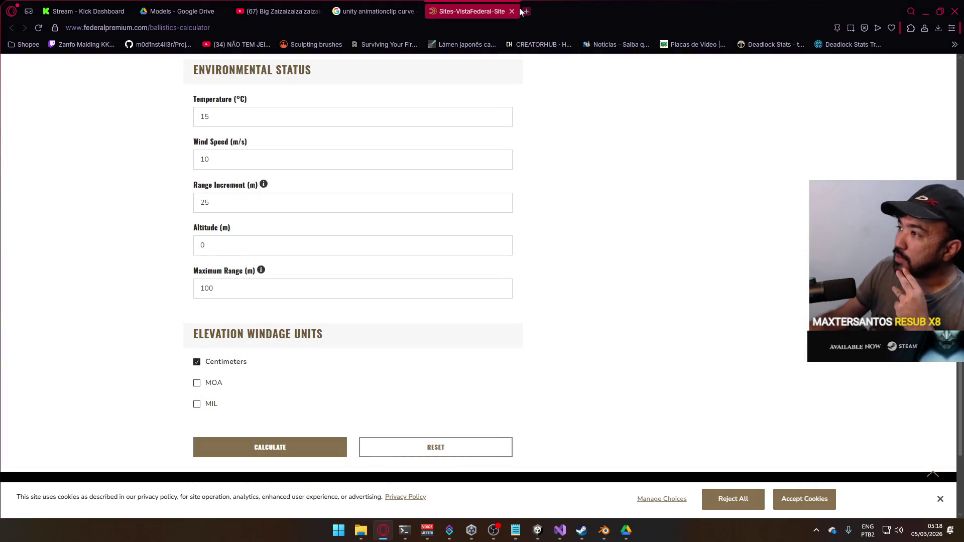
# - Close the calculator tab, minimize Opera, and resume the paused Unity game
pyautogui.click(512, 11)
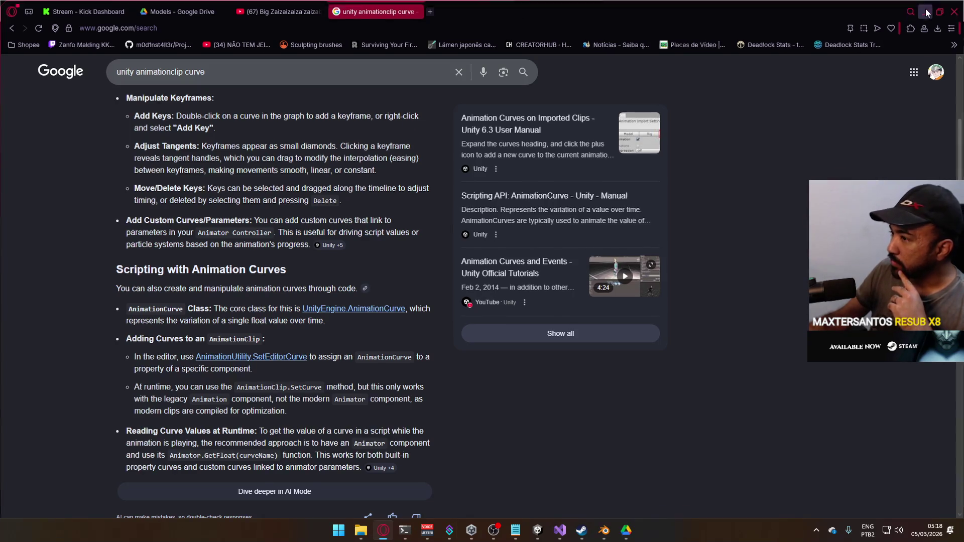
pyautogui.click(927, 11)
pyautogui.moveTo(586, 403)
pyautogui.mouseDown()
pyautogui.moveTo(567, 401)
pyautogui.moveTo(586, 393)
pyautogui.mouseUp()
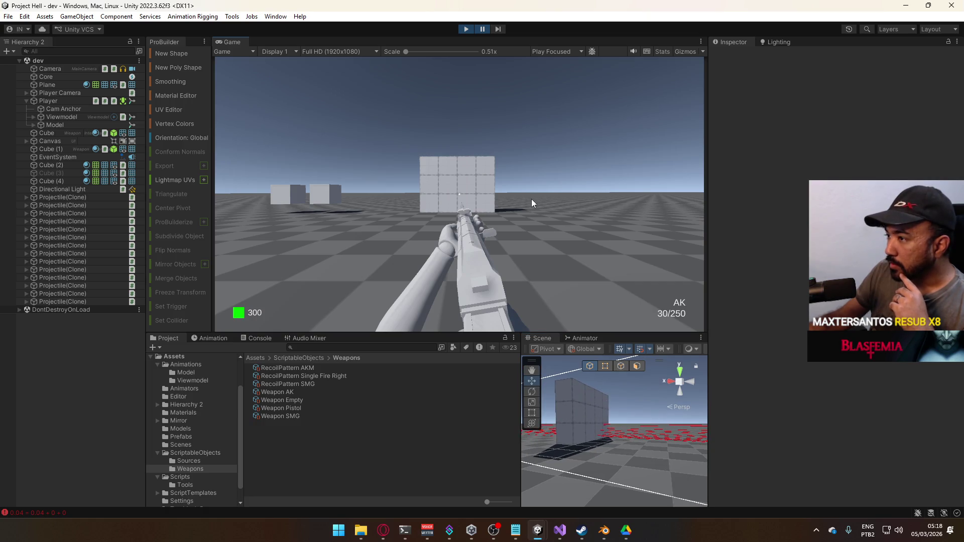
pyautogui.click(479, 31)
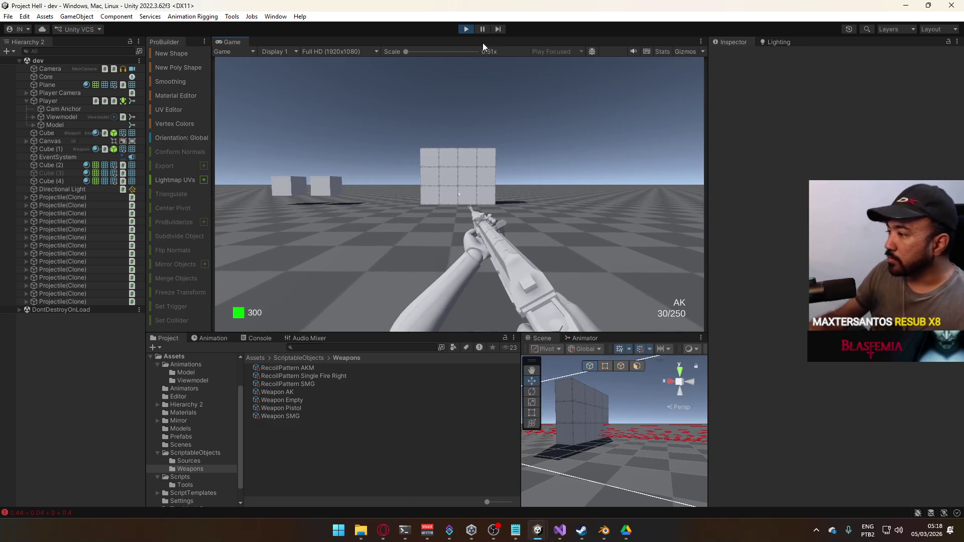
# - Strafe the player sideways with D in the running game, ending on the Start menu
pyautogui.press('super')
pyautogui.press('super')
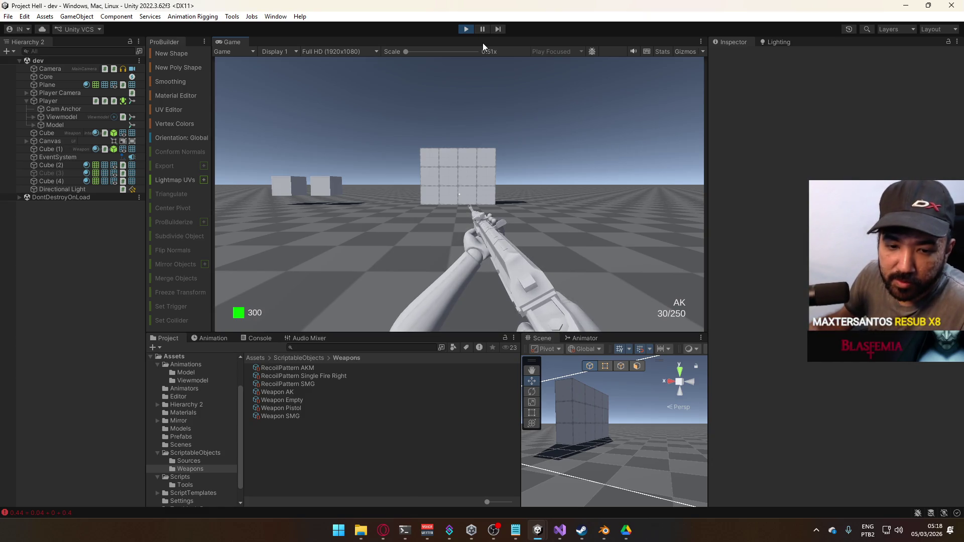
pyautogui.press('super')
pyautogui.press('super')
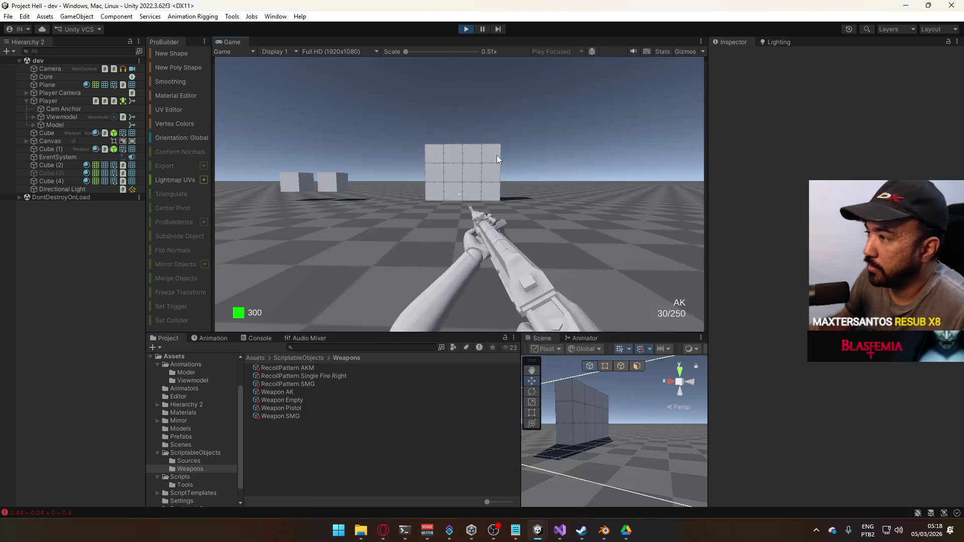
pyautogui.press('d')
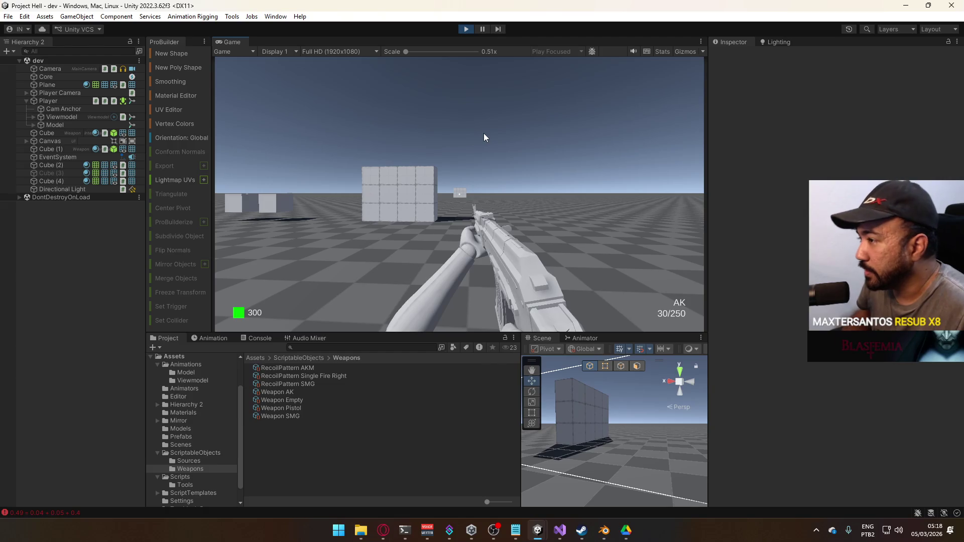
pyautogui.press('super')
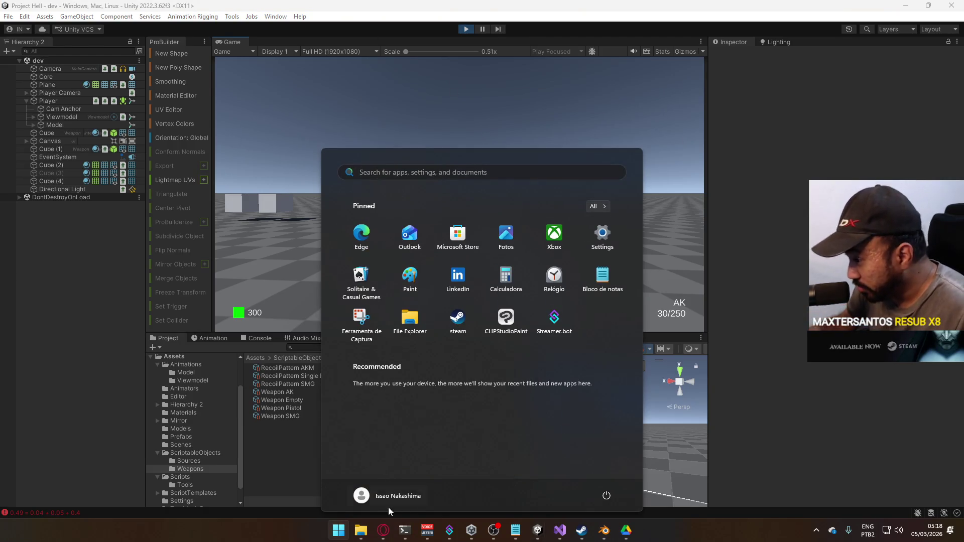
# - Bring Opera forward, close the Unity curve-search tab, and load YouTube
pyautogui.click(383, 530)
pyautogui.click(430, 10)
pyautogui.click(415, 12)
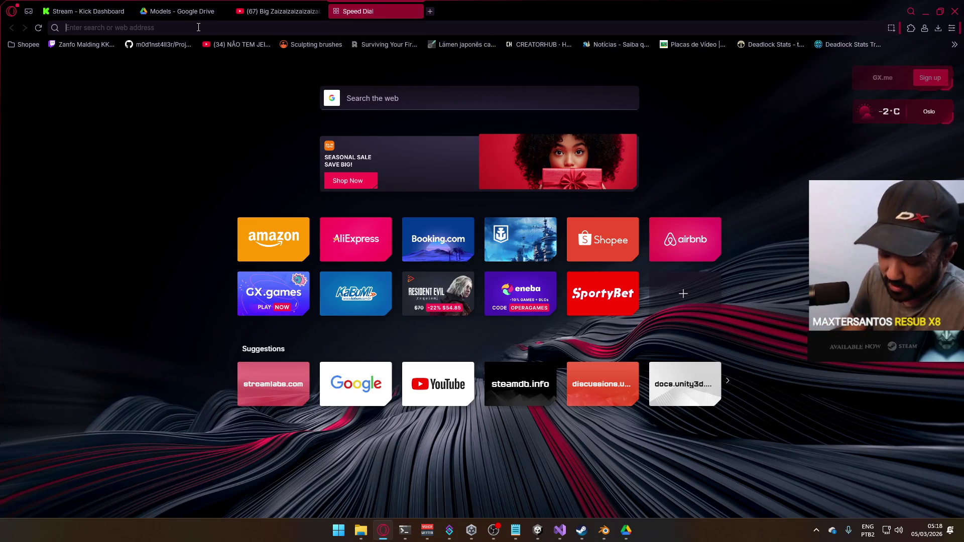
pyautogui.write('you')
pyautogui.press('Return')
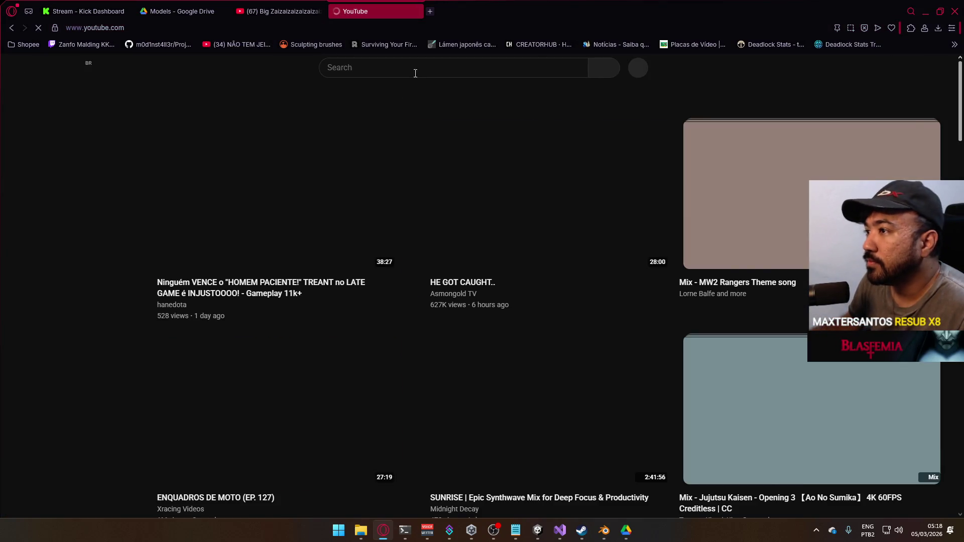
# - Search YouTube for 'seals react rainbow six siege' and open the Marines REACT video
pyautogui.click(419, 71)
pyautogui.write('se')
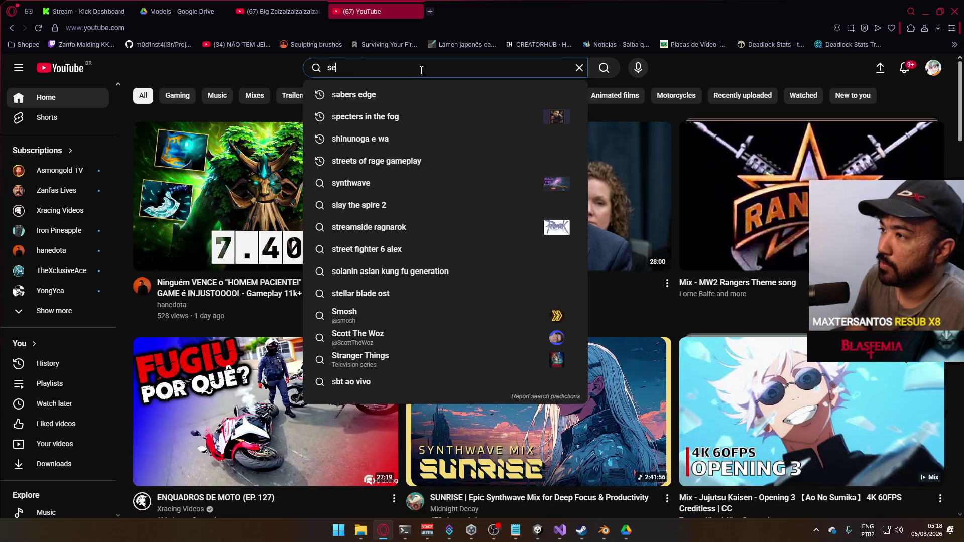
pyautogui.write('als')
pyautogui.press('BackSpace')
pyautogui.press('BackSpace')
pyautogui.press('BackSpace')
pyautogui.write('r')
pyautogui.press('BackSpace')
pyautogui.write('seals react ra')
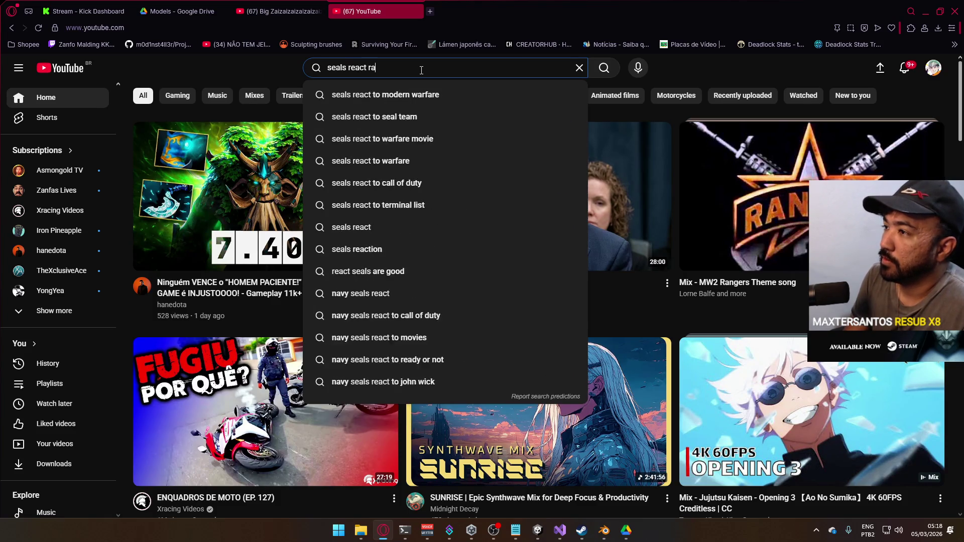
pyautogui.write('inbow six siege')
pyautogui.press('Return')
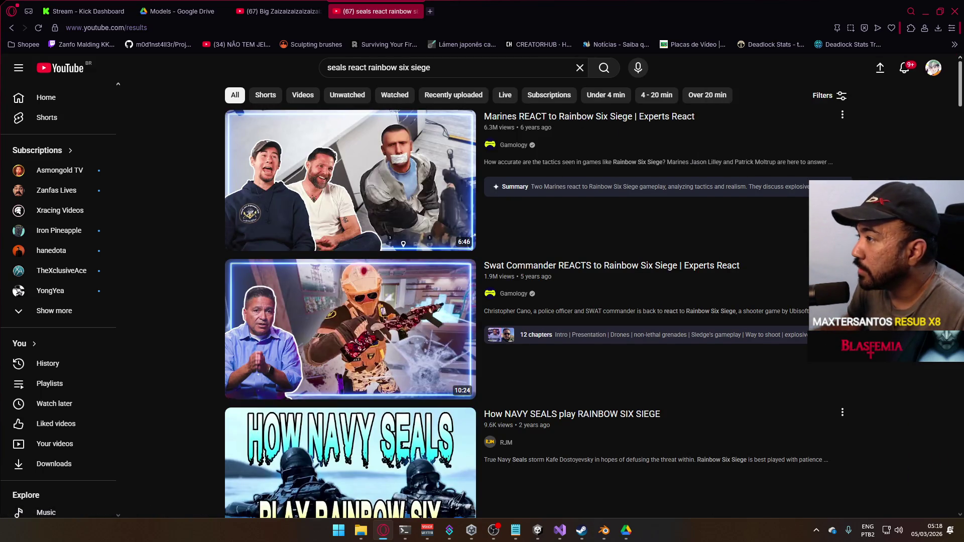
pyautogui.click(532, 203)
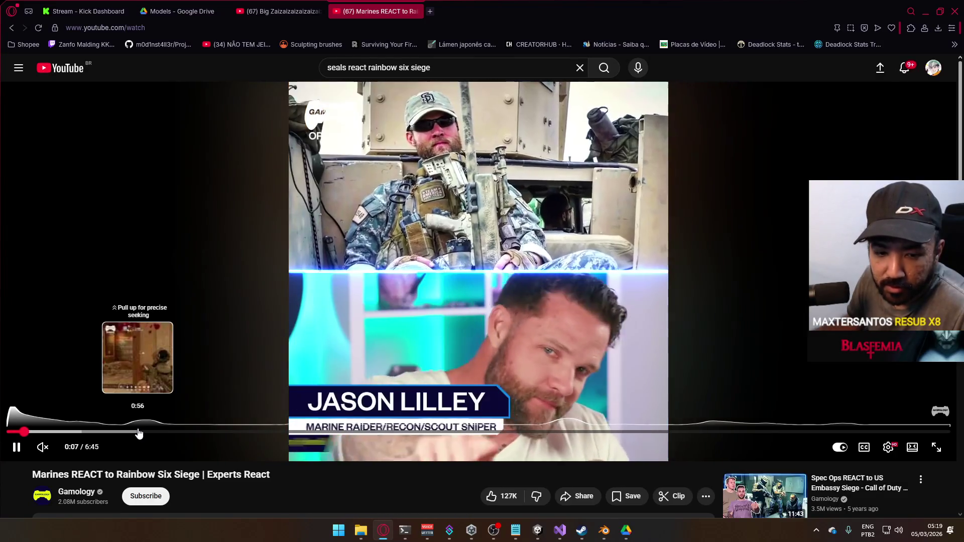
# - Skim the video ahead, pause it at 2:33, and minimize the browser
pyautogui.moveTo(139, 433); pyautogui.dragTo(328, 433)
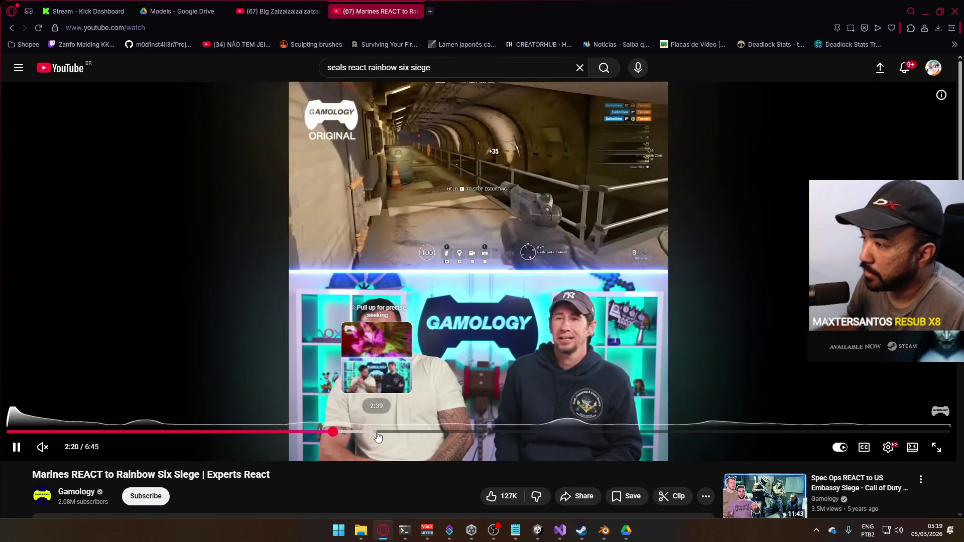
pyautogui.click(308, 432)
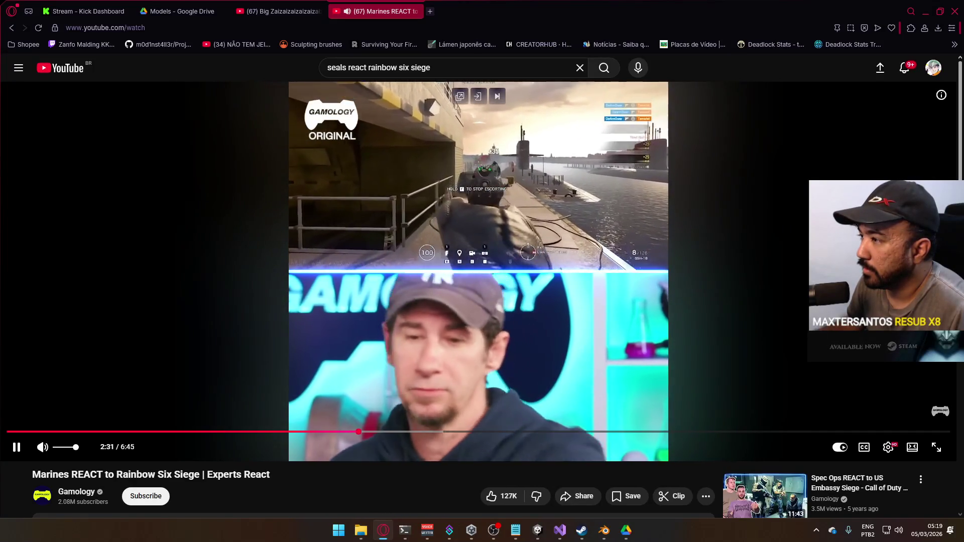
pyautogui.click(520, 175)
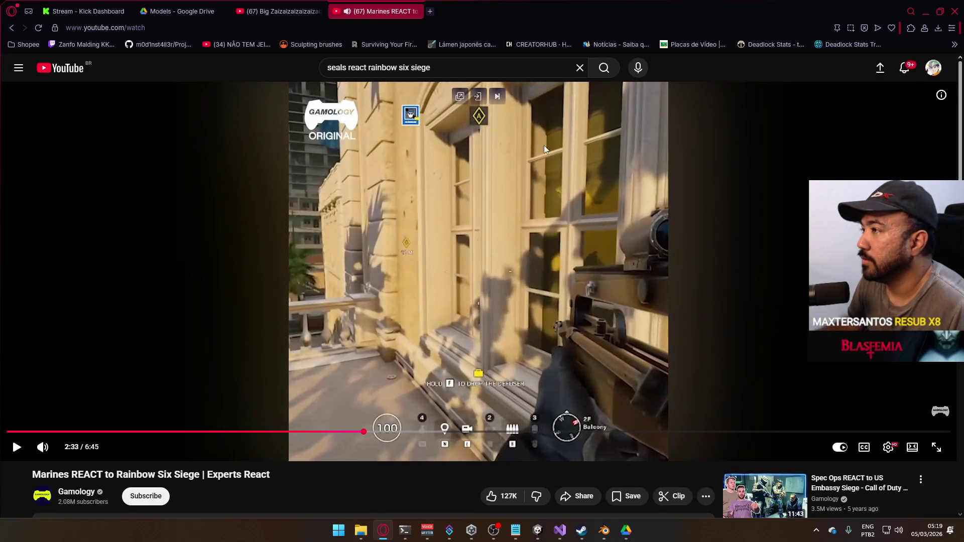
pyautogui.click(926, 11)
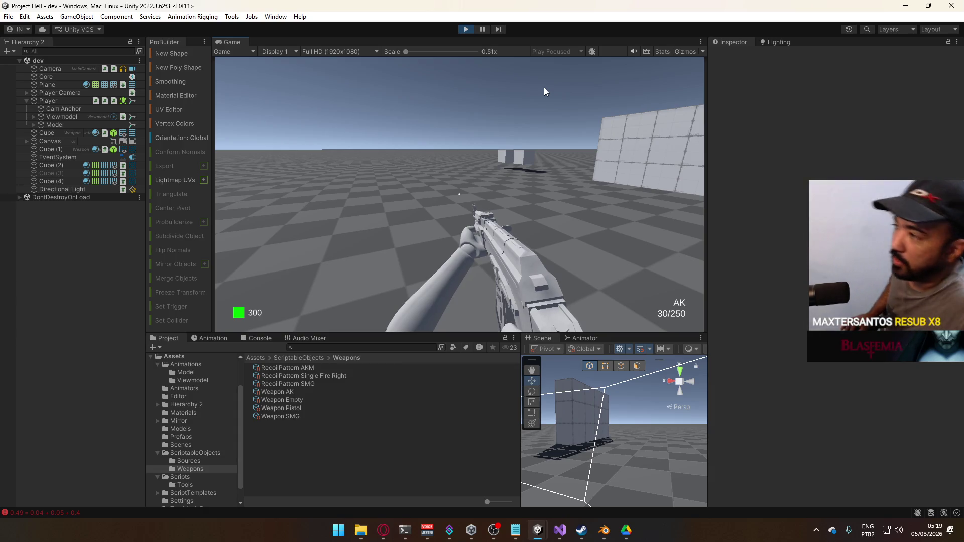
# - Dismiss the Start menu, refocus the game, and fire a burst at the wall
pyautogui.press('super')
pyautogui.click(553, 139)
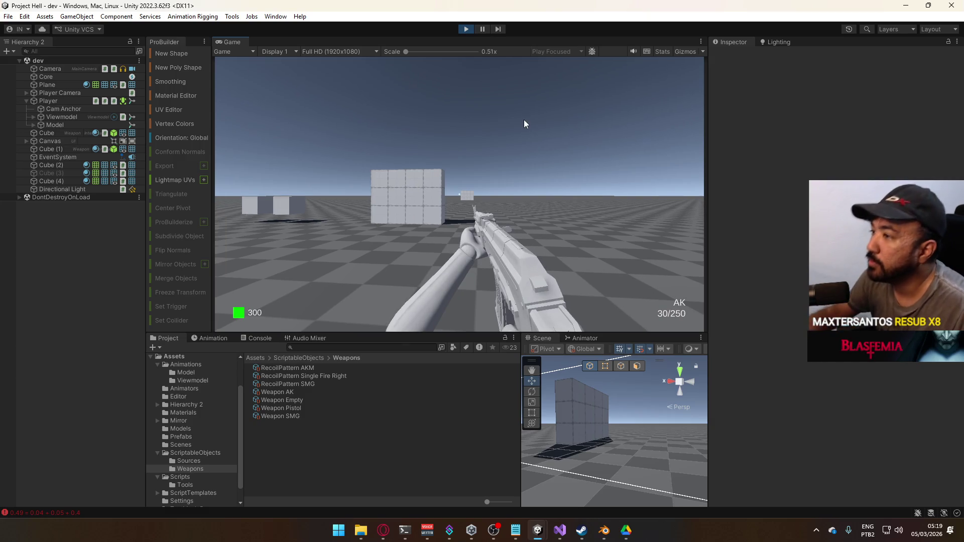
pyautogui.click(457, 145)
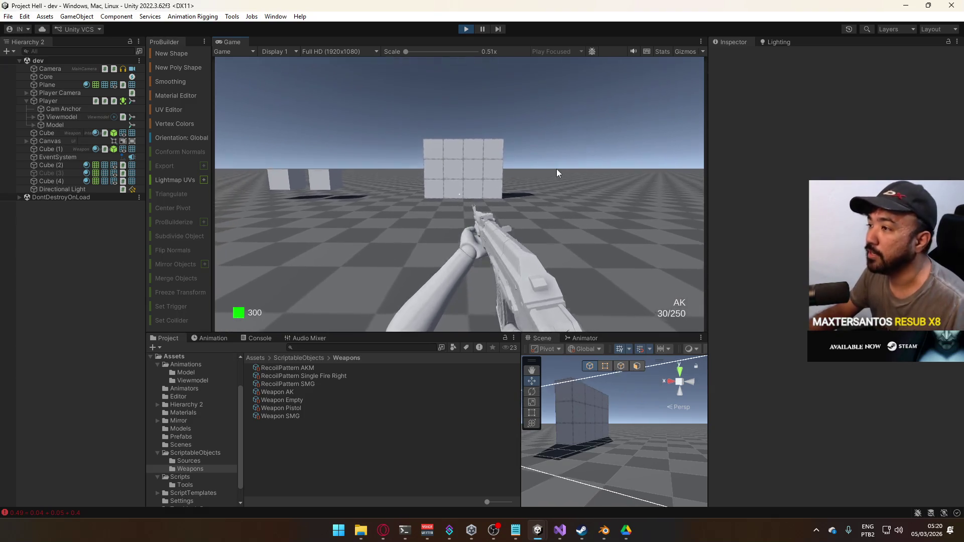
pyautogui.click(563, 125)
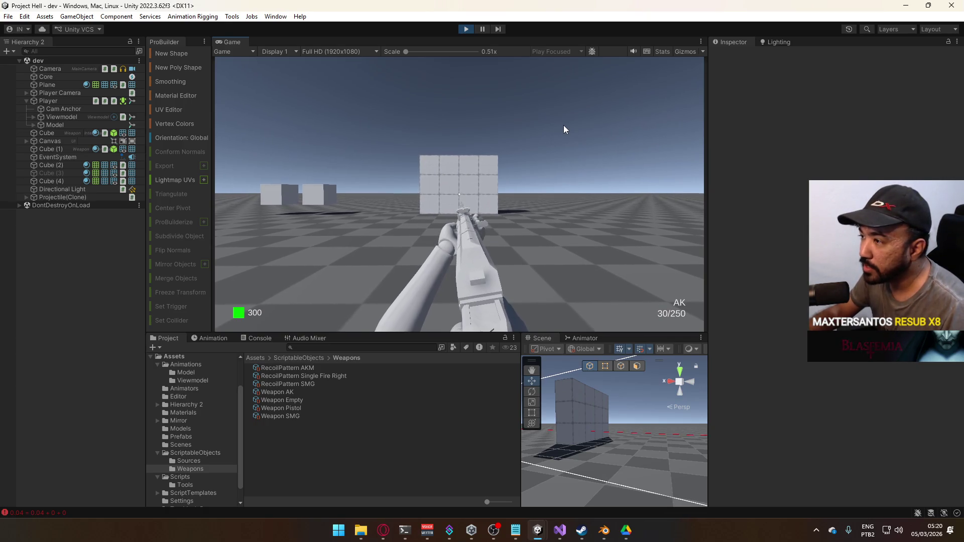
pyautogui.click(562, 125)
pyautogui.click(561, 125)
pyautogui.click(560, 126)
pyautogui.click(559, 126)
# - Fire more shots at the wall, then deactivate the Cube (2) wall
pyautogui.click(556, 125)
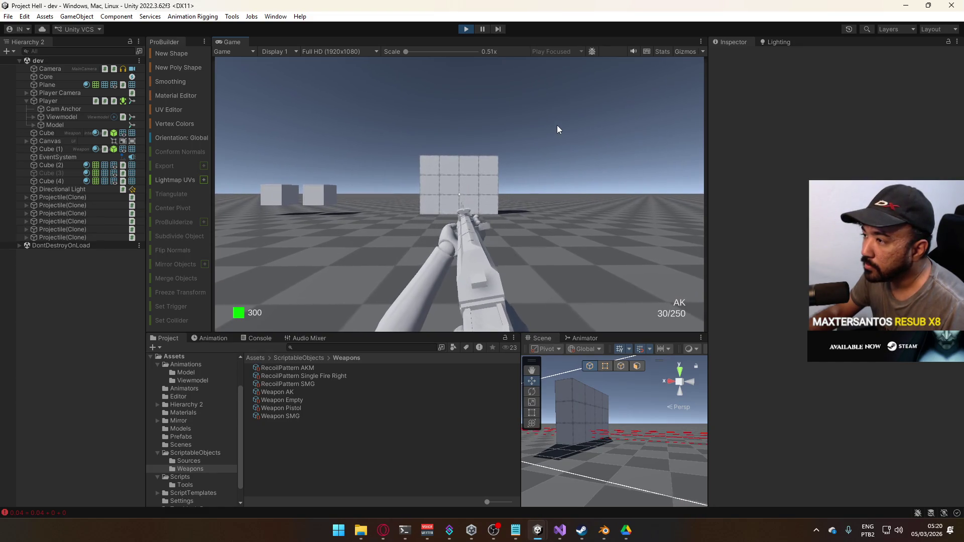
pyautogui.click(556, 130)
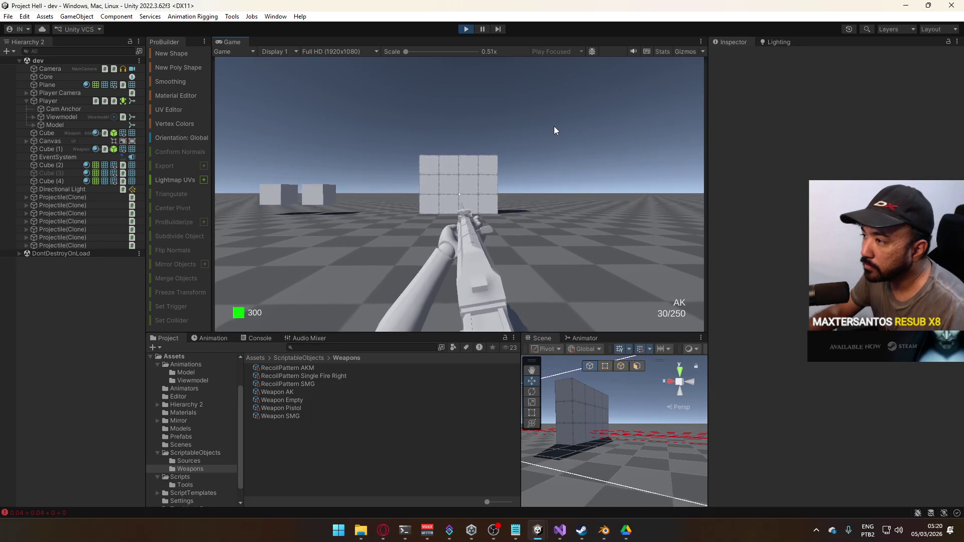
pyautogui.click(550, 124)
pyautogui.click(550, 124)
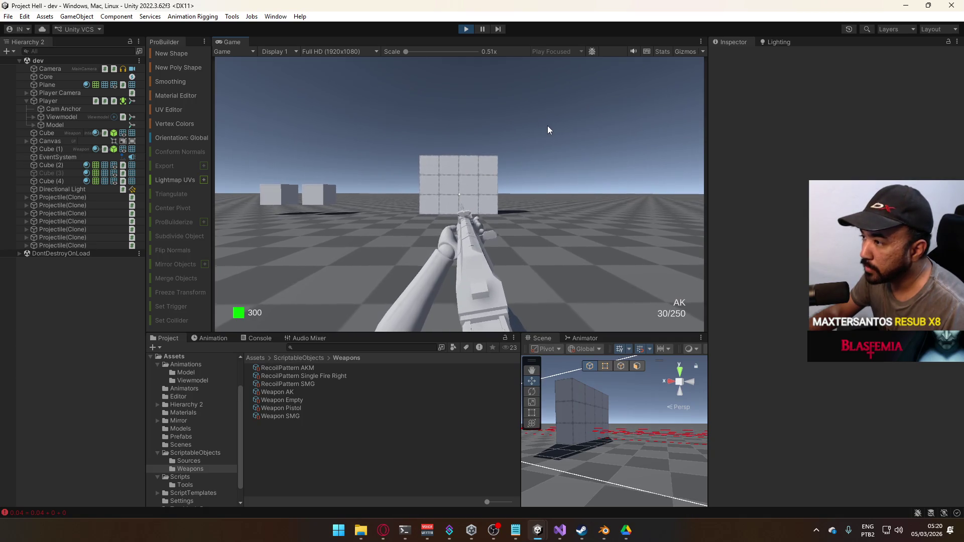
pyautogui.click(547, 125)
pyautogui.click(546, 133)
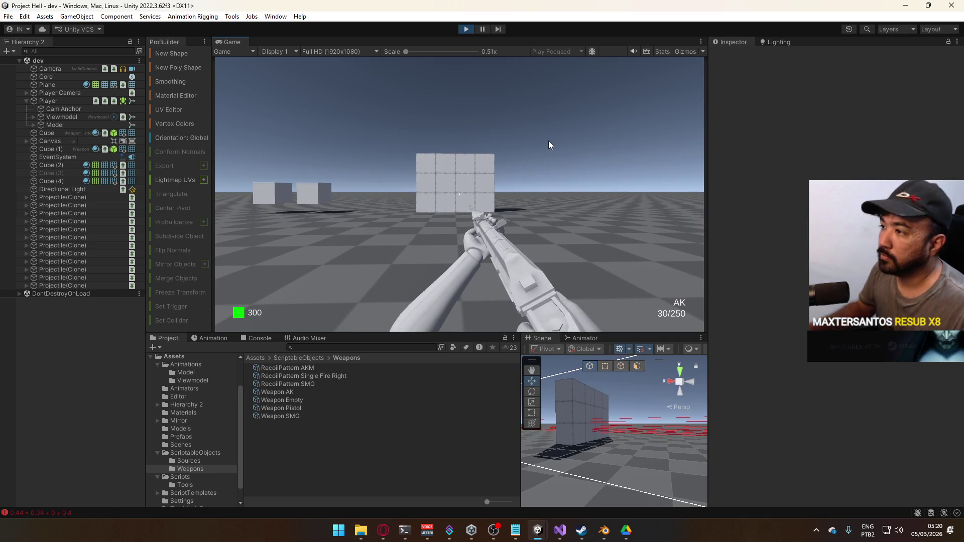
pyautogui.click(549, 145)
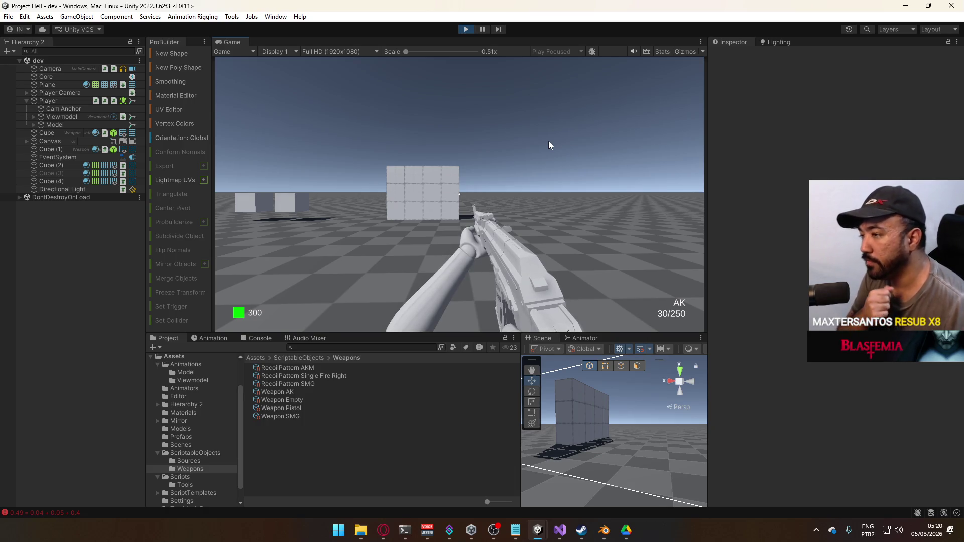
pyautogui.click(548, 141)
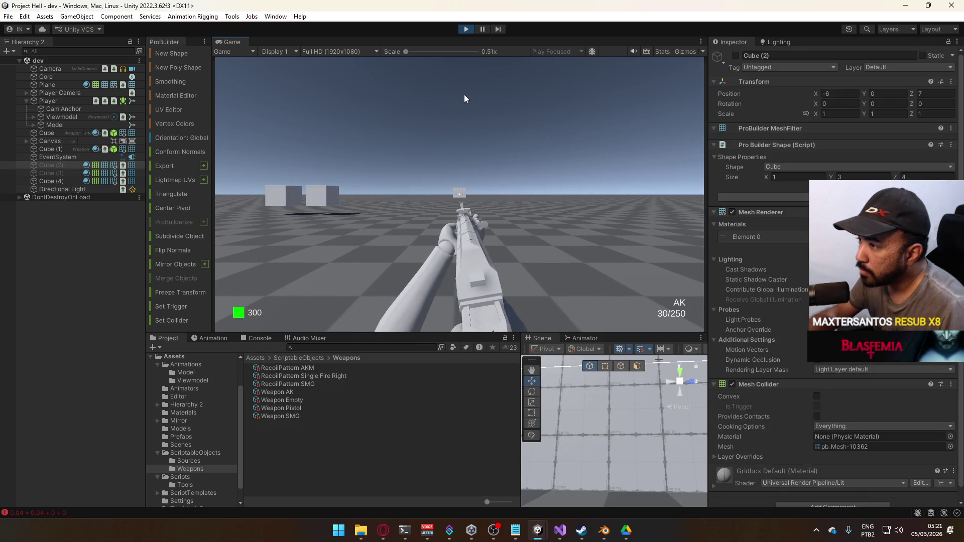
# - Fire a burst on the open range and show Weapon AK in the Inspector
pyautogui.click(463, 94)
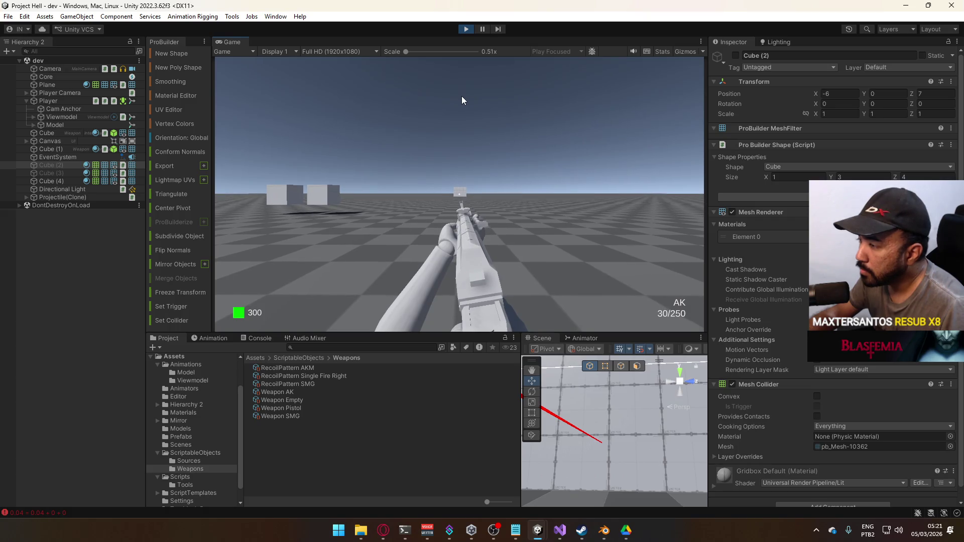
pyautogui.click(461, 95)
pyautogui.click(460, 95)
pyautogui.click(460, 94)
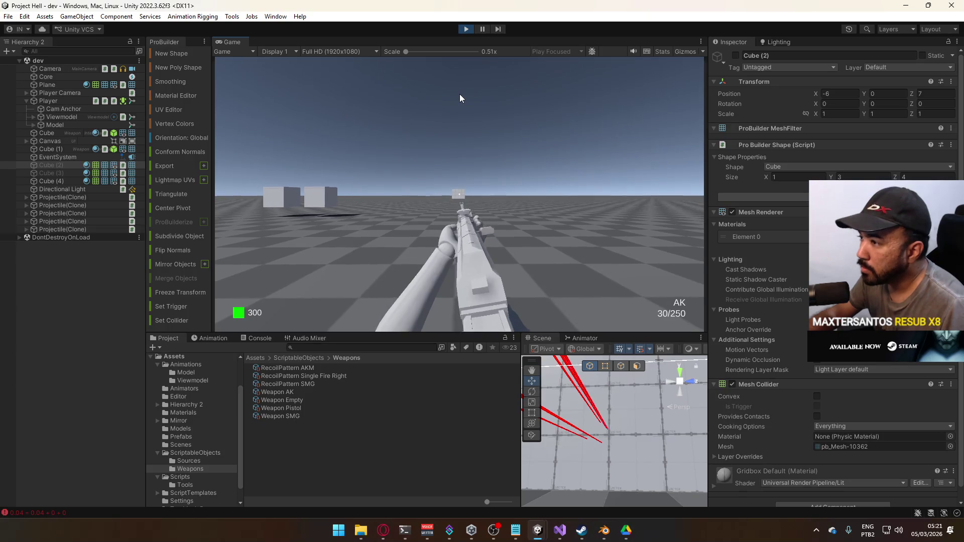
pyautogui.press('super')
pyautogui.click(308, 392)
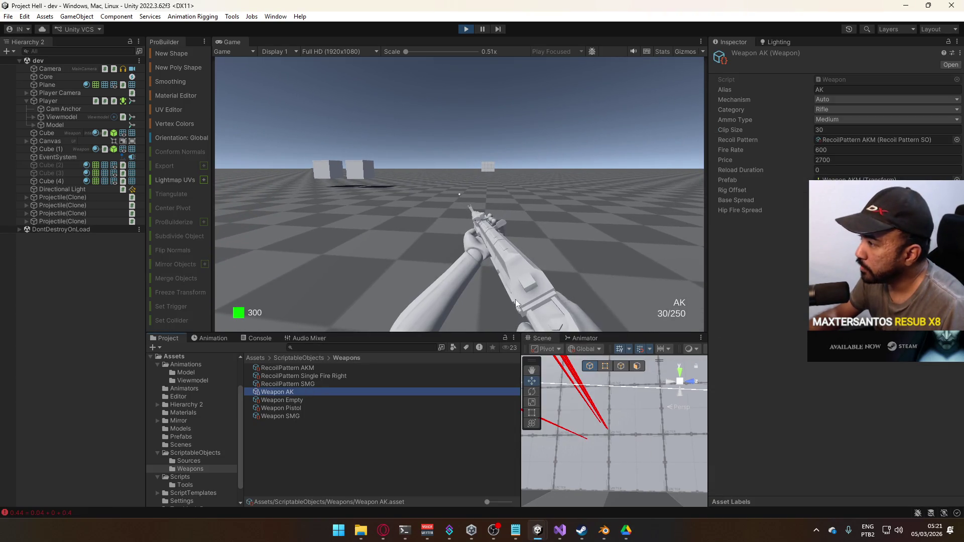
pyautogui.click(538, 247)
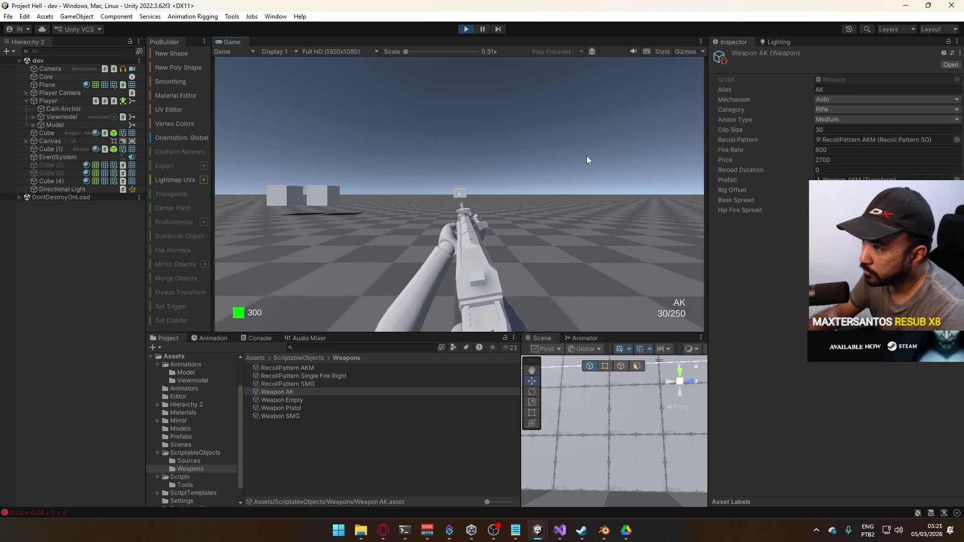
# - Fire single shots and quick pairs to check the AK's spread
pyautogui.click(588, 157)
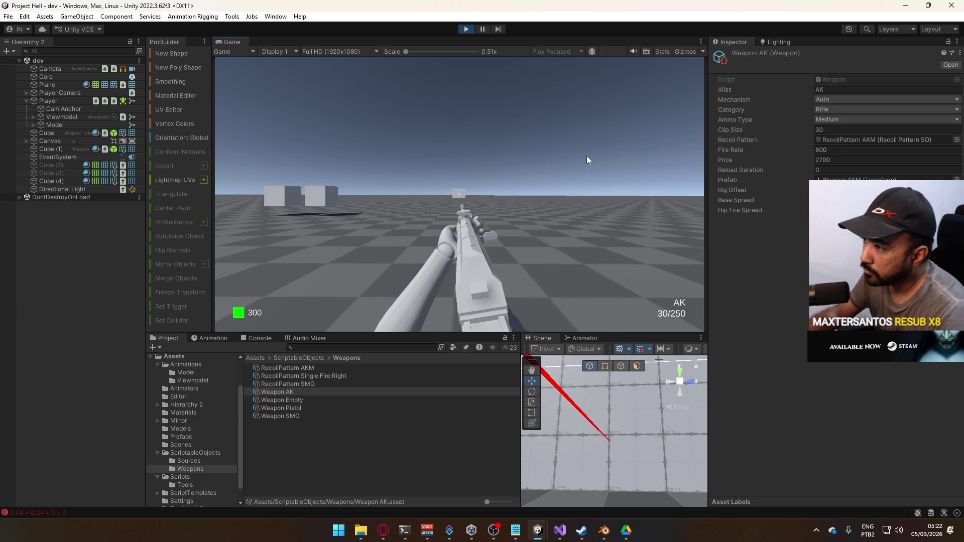
pyautogui.click(585, 157)
pyautogui.click(585, 157)
pyautogui.click(584, 157)
pyautogui.click(581, 160)
pyautogui.click(581, 160)
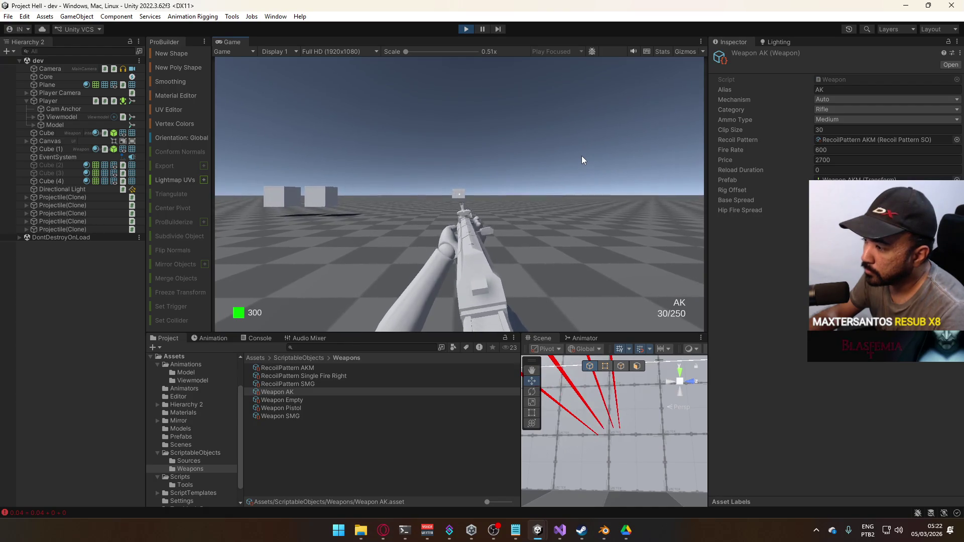
pyautogui.click(579, 155)
pyautogui.click(579, 155)
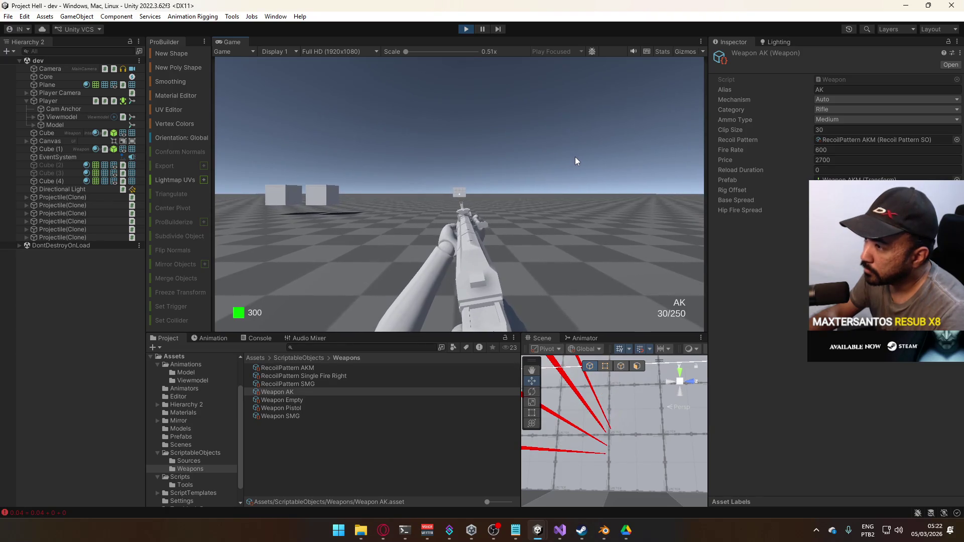
pyautogui.click(575, 155)
pyautogui.click(573, 156)
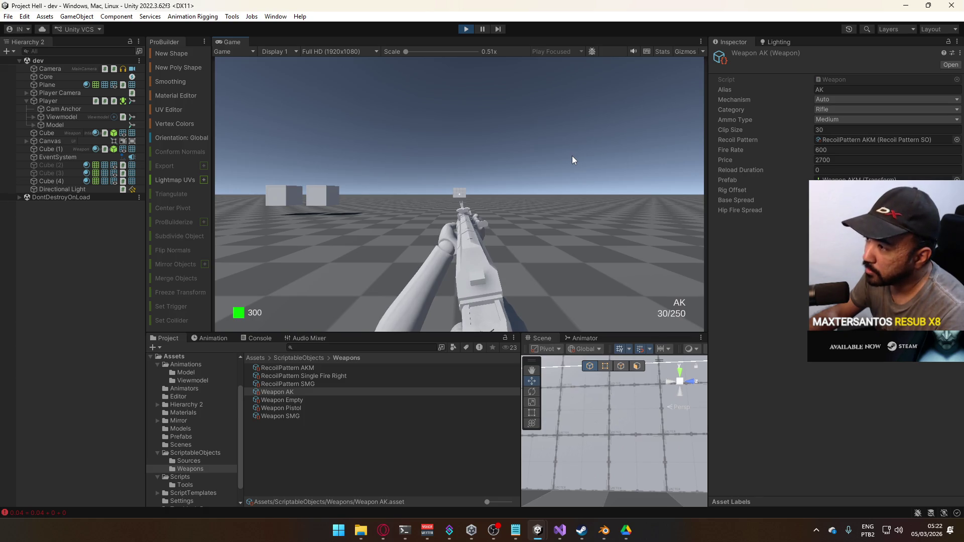
# - Fire further bursts, watching the red projectile tracers in the Scene view
pyautogui.click(572, 156)
pyautogui.click(572, 157)
pyautogui.click(570, 156)
pyautogui.click(569, 157)
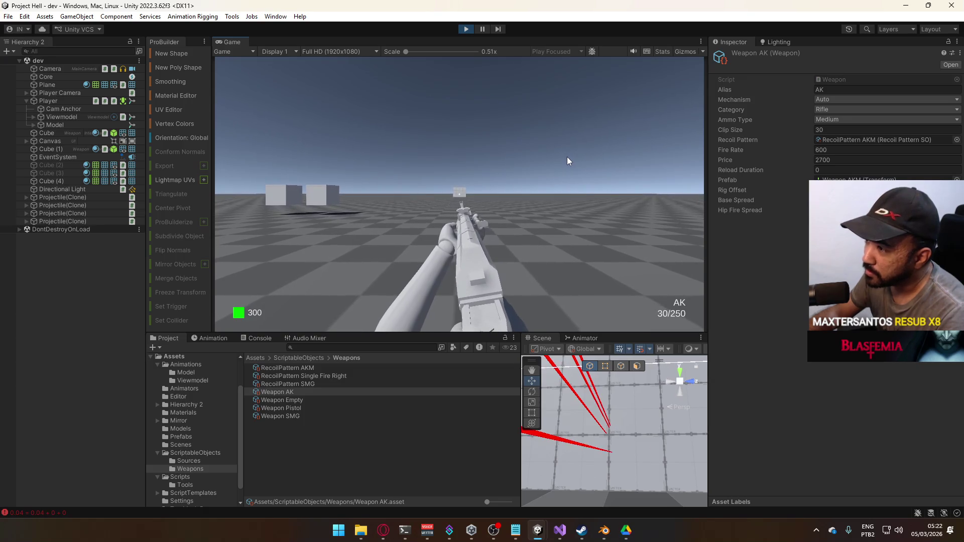
pyautogui.click(566, 155)
pyautogui.click(566, 156)
pyautogui.click(565, 156)
pyautogui.click(562, 155)
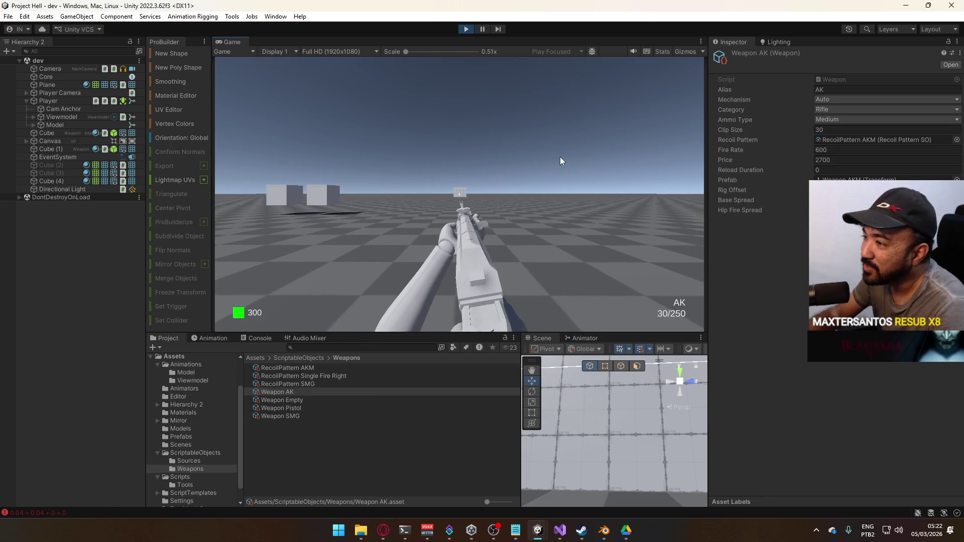
pyautogui.click(559, 156)
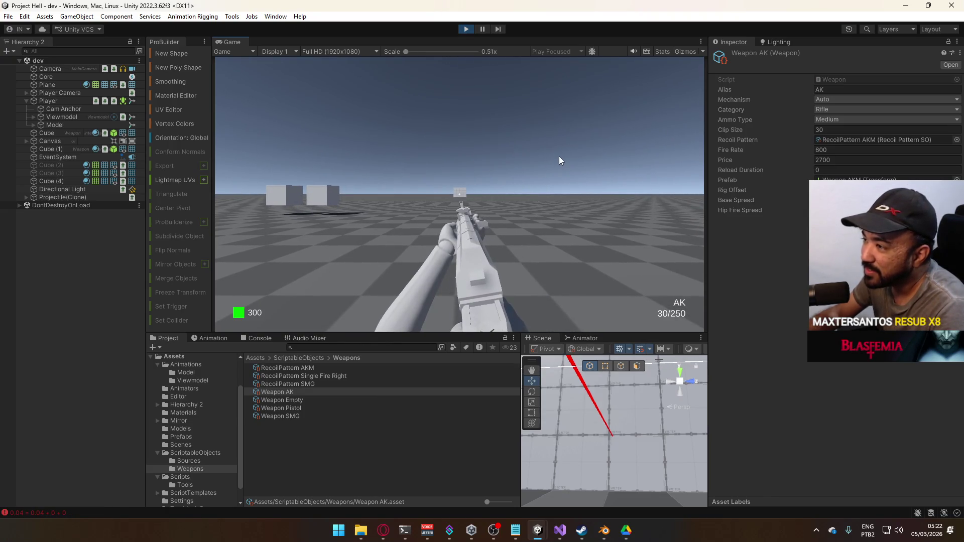
# - Fire seven AK shots in play mode to check spread, then reload
pyautogui.click(559, 157)
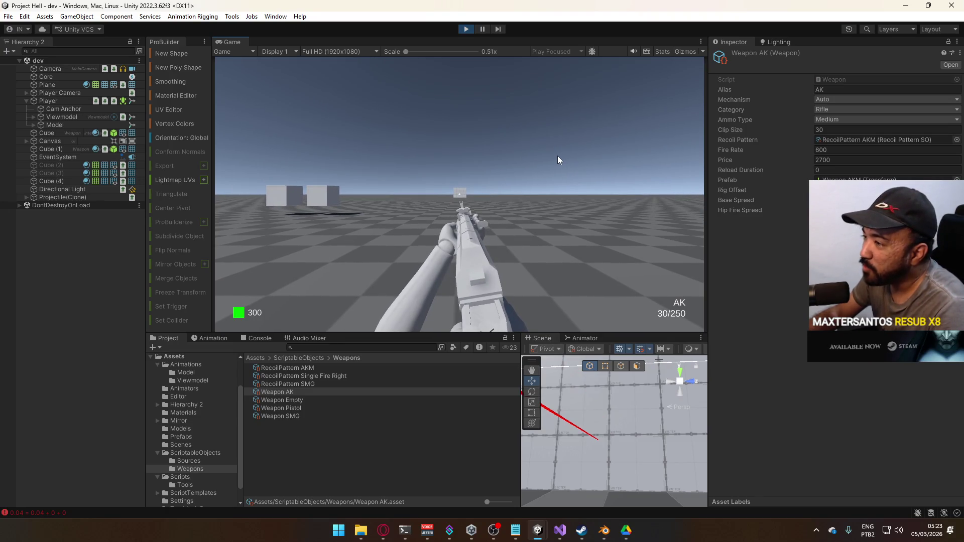
pyautogui.click(558, 156)
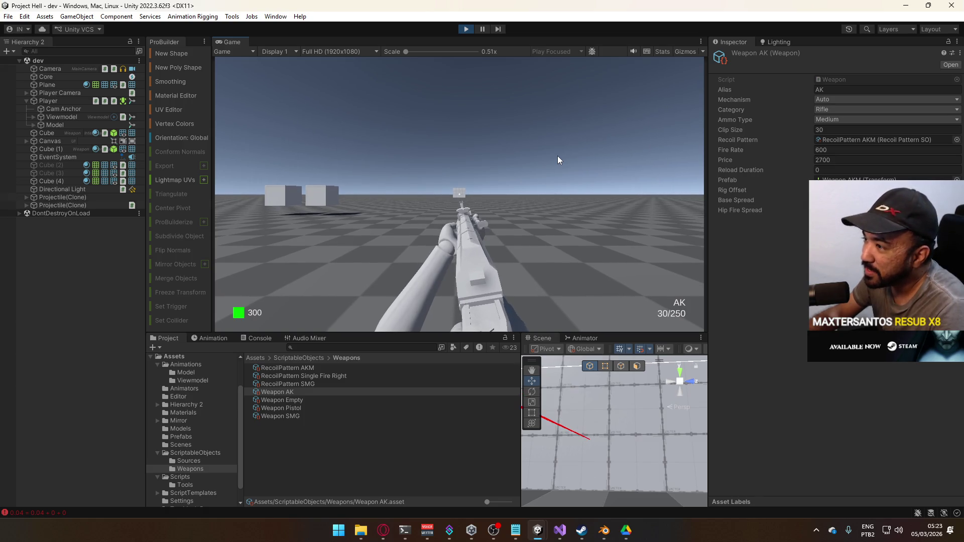
pyautogui.click(556, 157)
pyautogui.click(554, 157)
pyautogui.click(553, 155)
pyautogui.click(550, 155)
pyautogui.click(548, 155)
pyautogui.press('r')
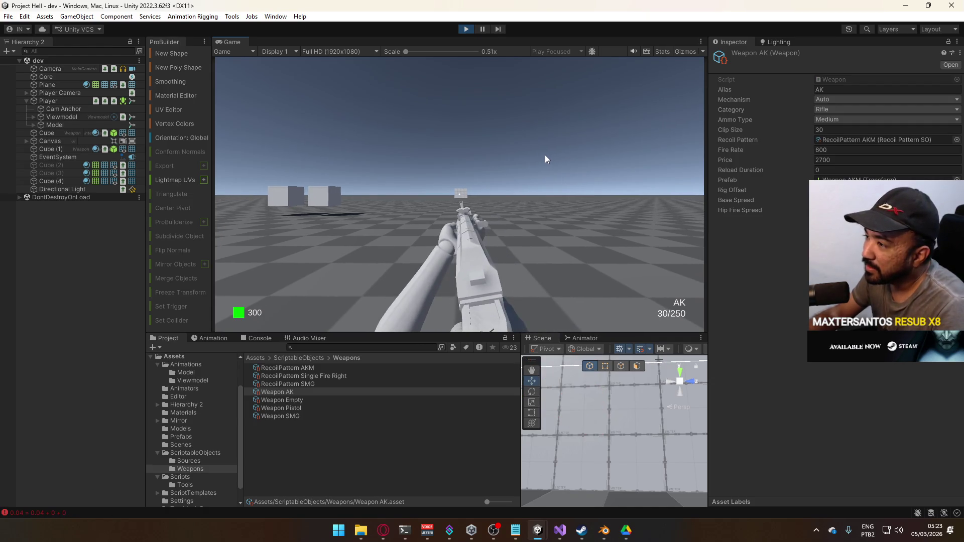
# - Fire two more AK bursts after reloading to check the shot spread
pyautogui.click(546, 155)
pyautogui.click(547, 155)
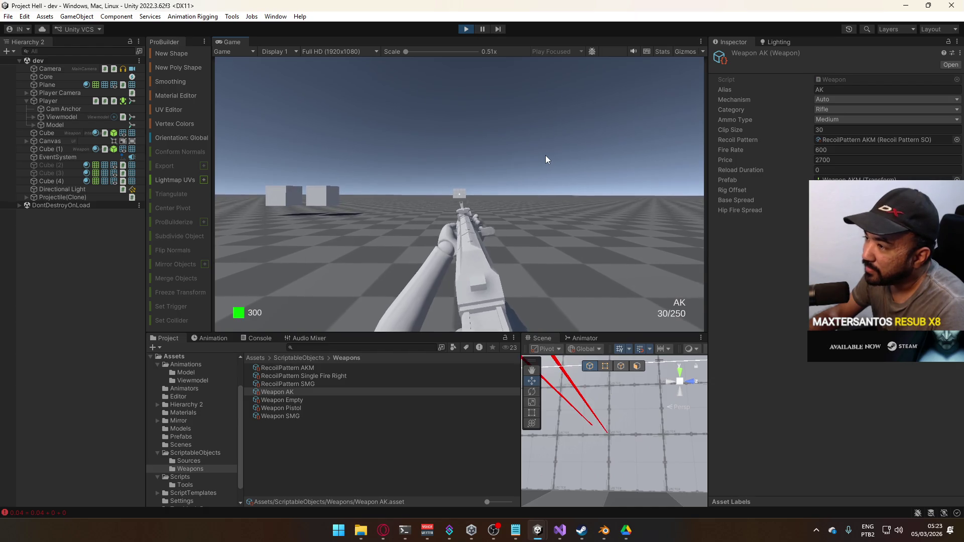
pyautogui.click(543, 155)
pyautogui.click(543, 155)
pyautogui.click(541, 154)
pyautogui.click(540, 155)
pyautogui.click(538, 154)
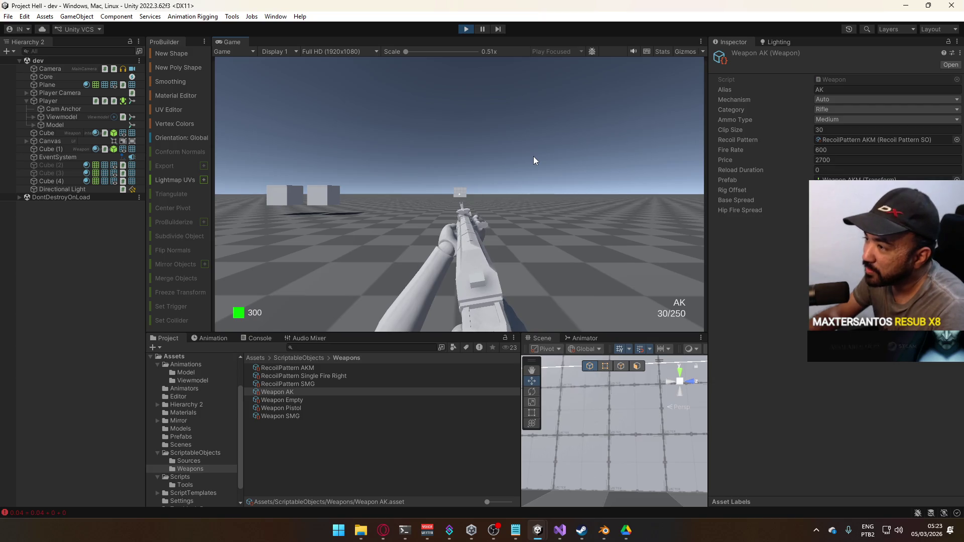
pyautogui.click(533, 156)
pyautogui.click(533, 156)
pyautogui.click(531, 155)
pyautogui.click(529, 155)
pyautogui.click(528, 156)
pyautogui.click(528, 155)
pyautogui.click(525, 155)
pyautogui.click(525, 155)
pyautogui.click(523, 155)
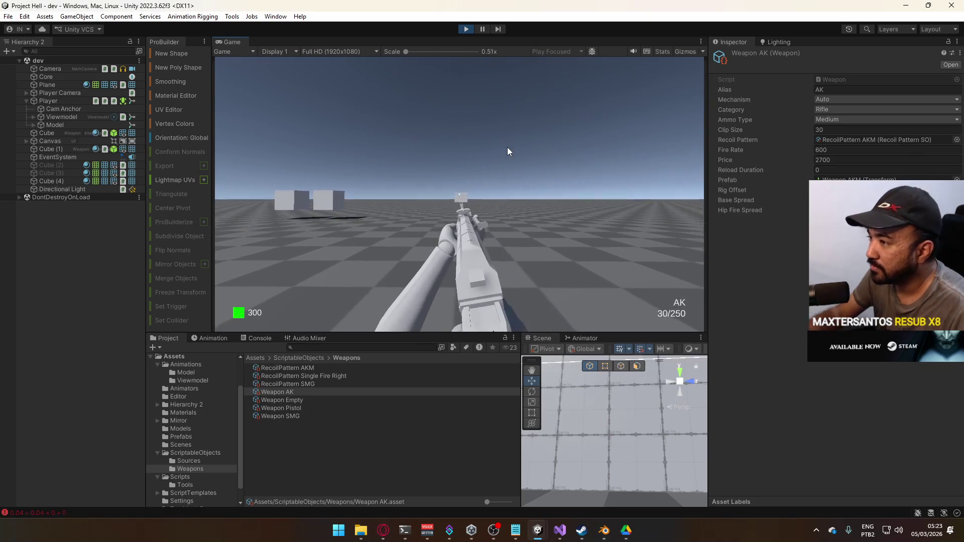
# - Fire a final three-shot burst and stop the game test
pyautogui.click(510, 159)
pyautogui.click(510, 159)
pyautogui.click(508, 158)
pyautogui.click(466, 29)
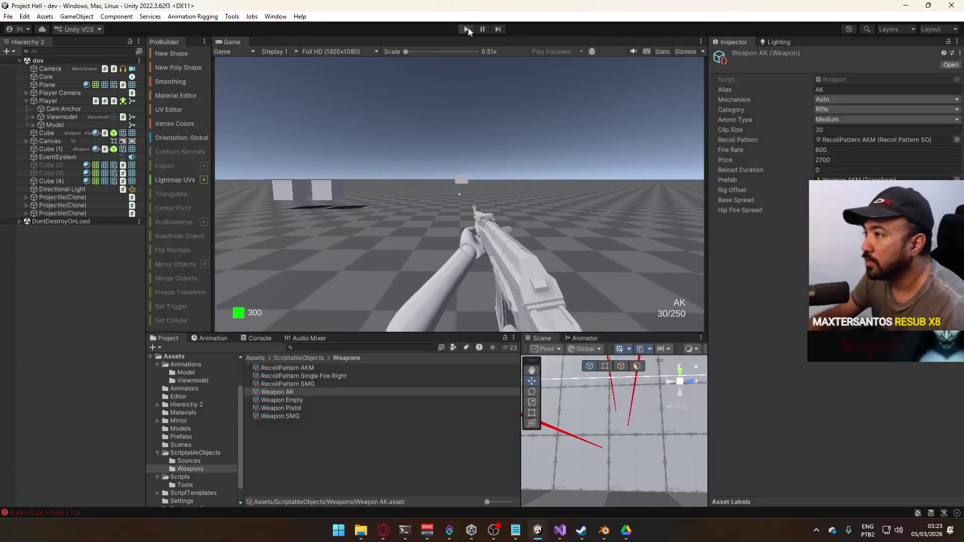
pyautogui.moveTo(560, 530)
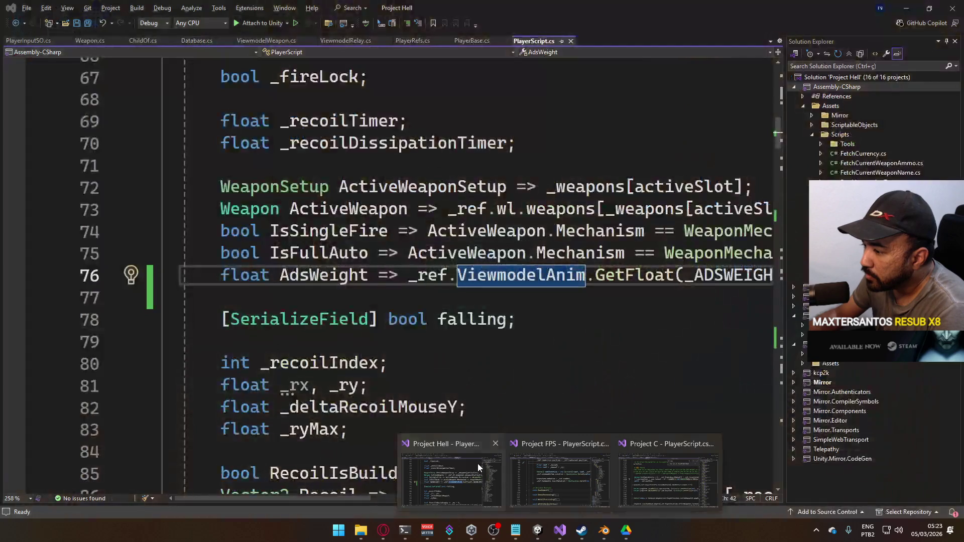
# - Bring up Project Hell's PlayerScript.cs and collapse the LateUpdate method
pyautogui.click(477, 463)
pyautogui.scroll(-10, 559, 339)
pyautogui.scroll(-20, 557, 341)
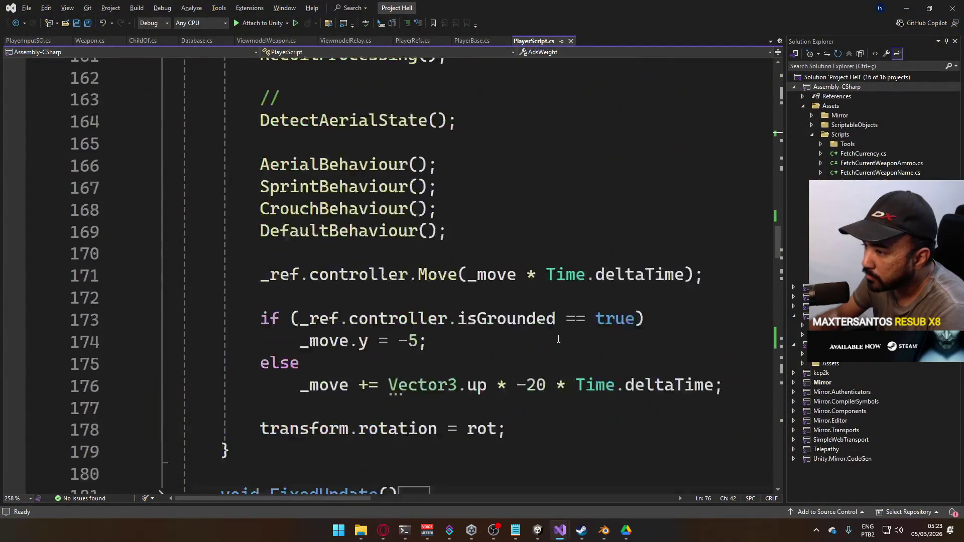
pyautogui.scroll(-7, 554, 342)
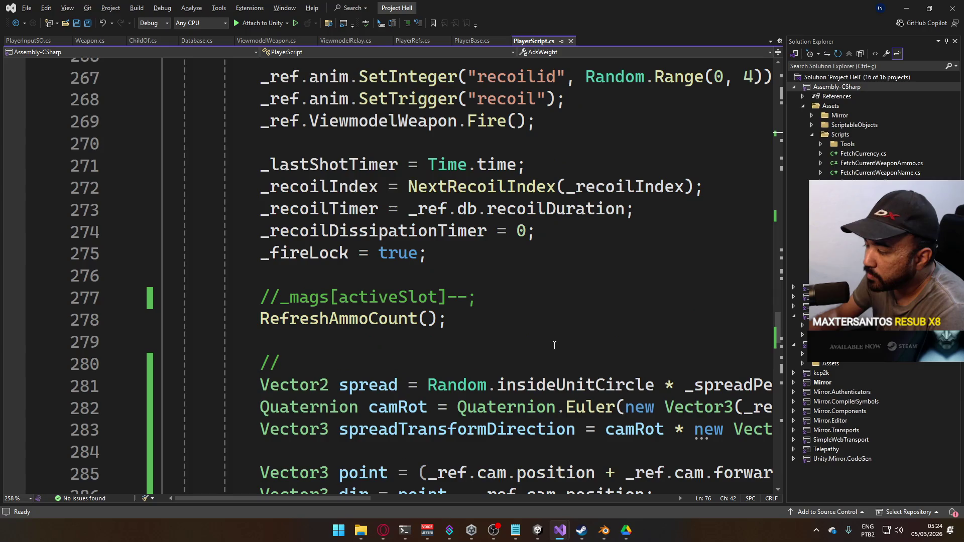
pyautogui.scroll(-3, 548, 353)
pyautogui.scroll(18, 552, 351)
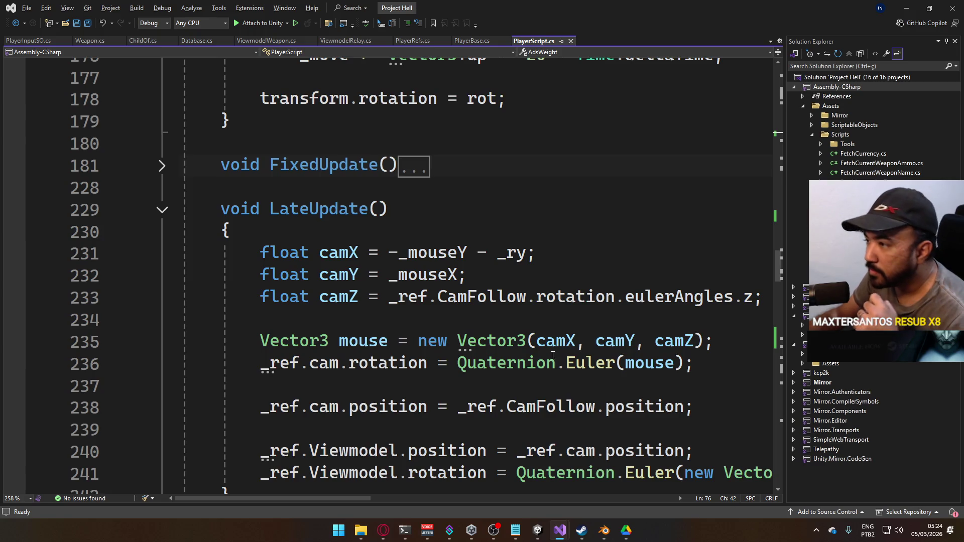
pyautogui.scroll(1, 495, 306)
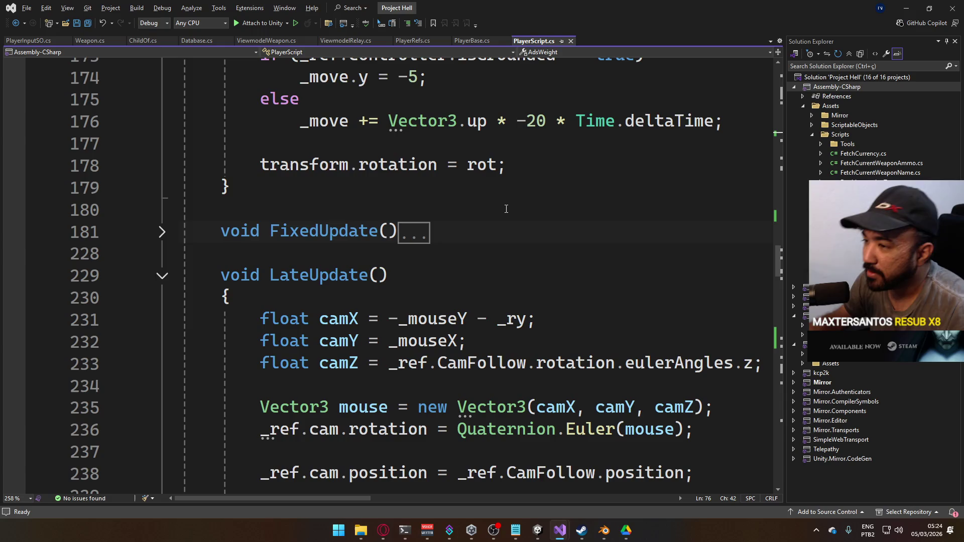
pyautogui.click(162, 275)
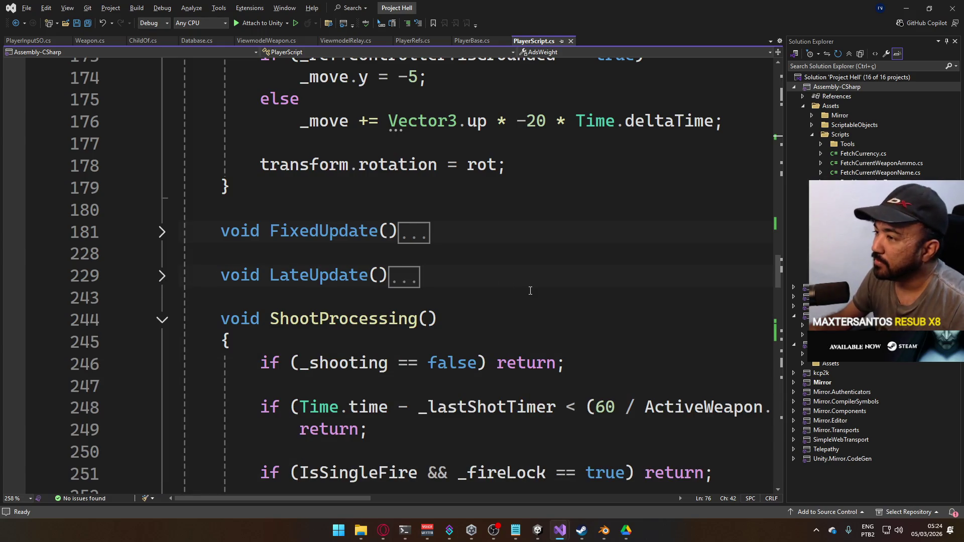
# - Find lines 110-111 and delete the _adsTimer and _adsWeight field declarations
pyautogui.scroll(9, 530, 290)
pyautogui.scroll(-1, 530, 291)
pyautogui.scroll(-6, 530, 292)
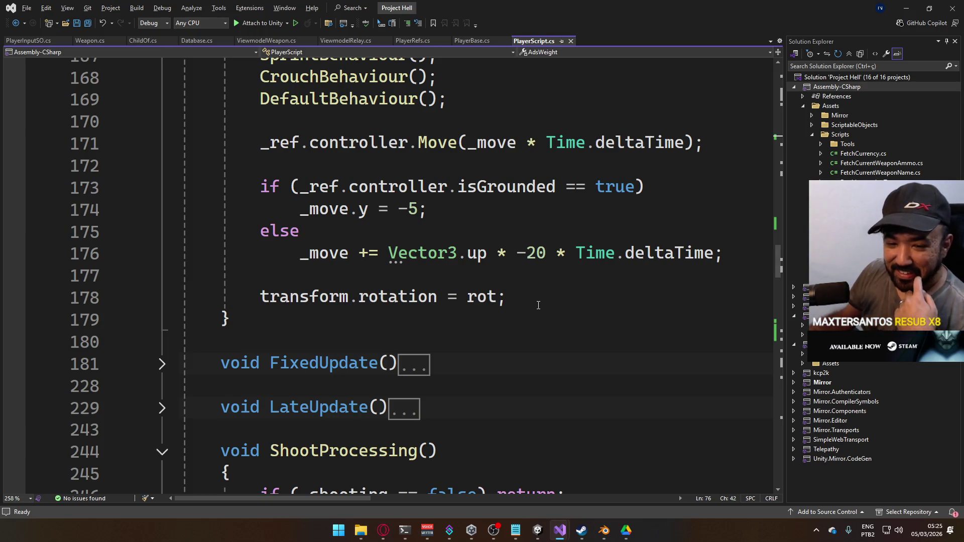
pyautogui.scroll(-8, 568, 292)
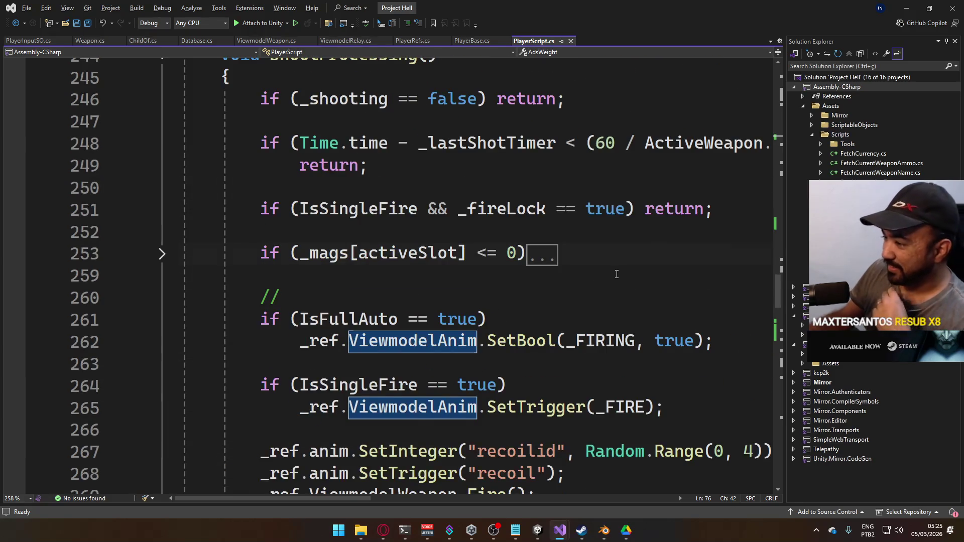
pyautogui.scroll(-2, 676, 283)
pyautogui.moveTo(299, 500); pyautogui.dragTo(320, 501)
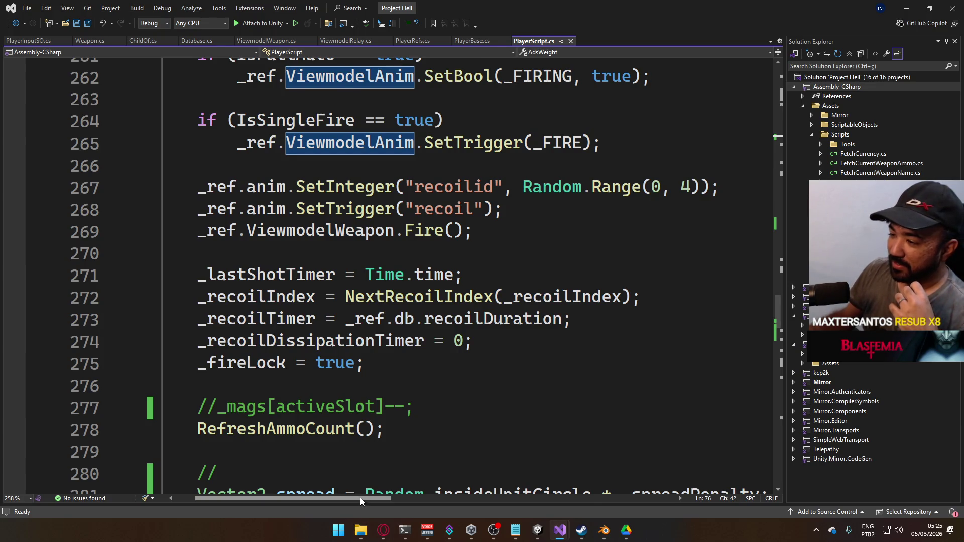
pyautogui.hscroll(-2, 360, 498)
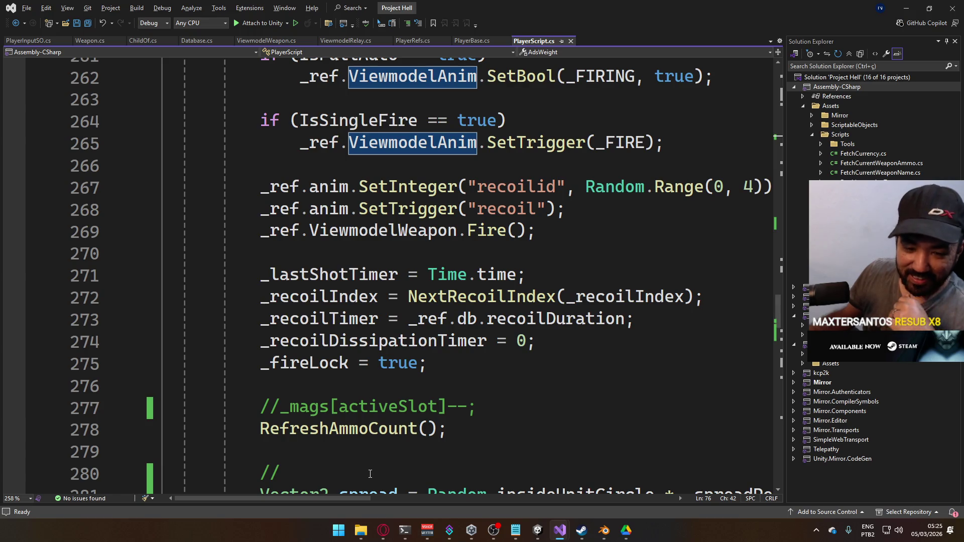
pyautogui.scroll(3, 473, 309)
pyautogui.scroll(13, 572, 305)
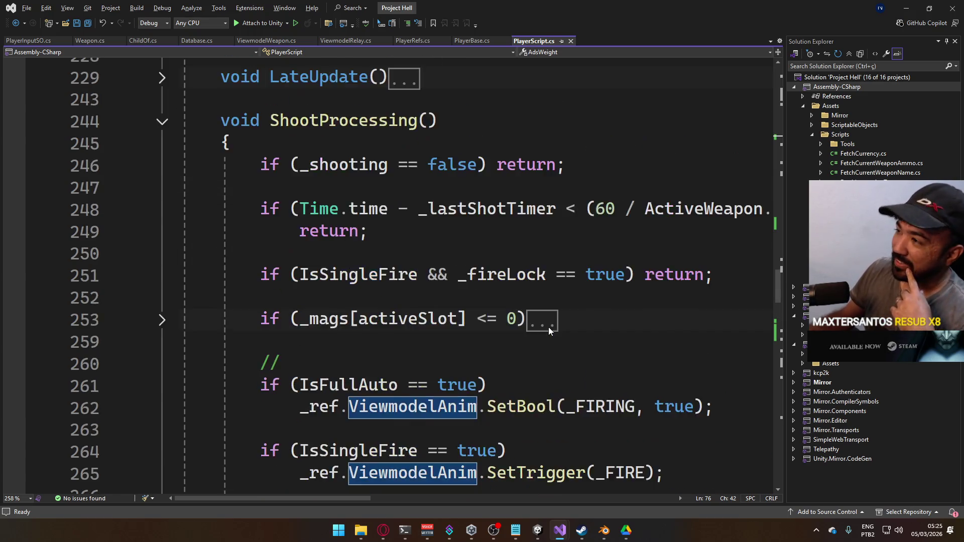
pyautogui.scroll(6, 577, 333)
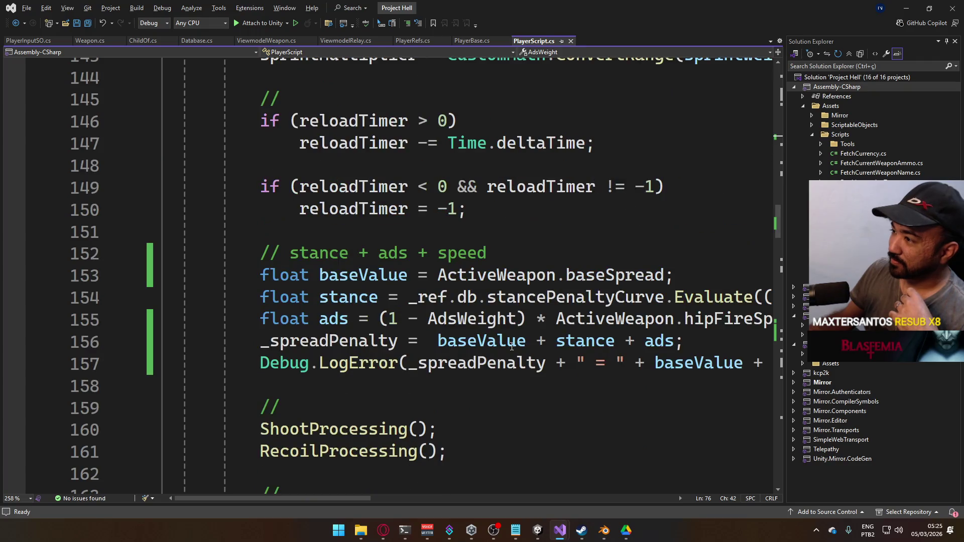
pyautogui.scroll(6, 576, 343)
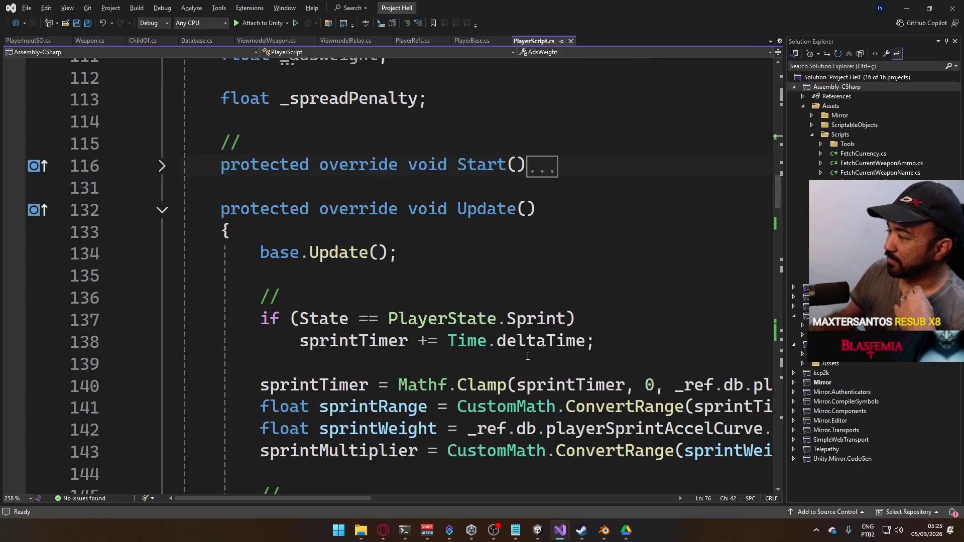
pyautogui.scroll(-7, 473, 388)
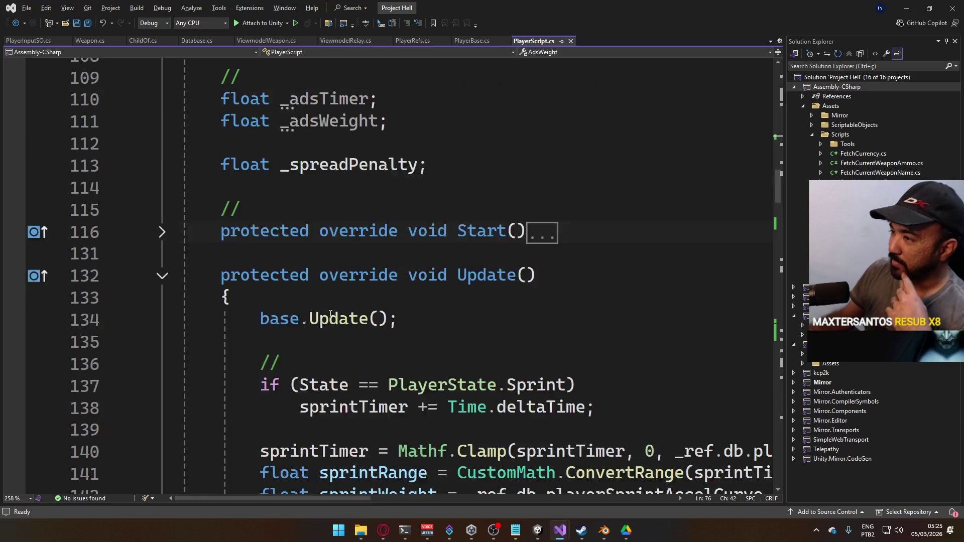
pyautogui.scroll(1, 472, 388)
pyautogui.moveTo(387, 188); pyautogui.dragTo(182, 164)
pyautogui.press('Delete')
pyautogui.press('Delete')
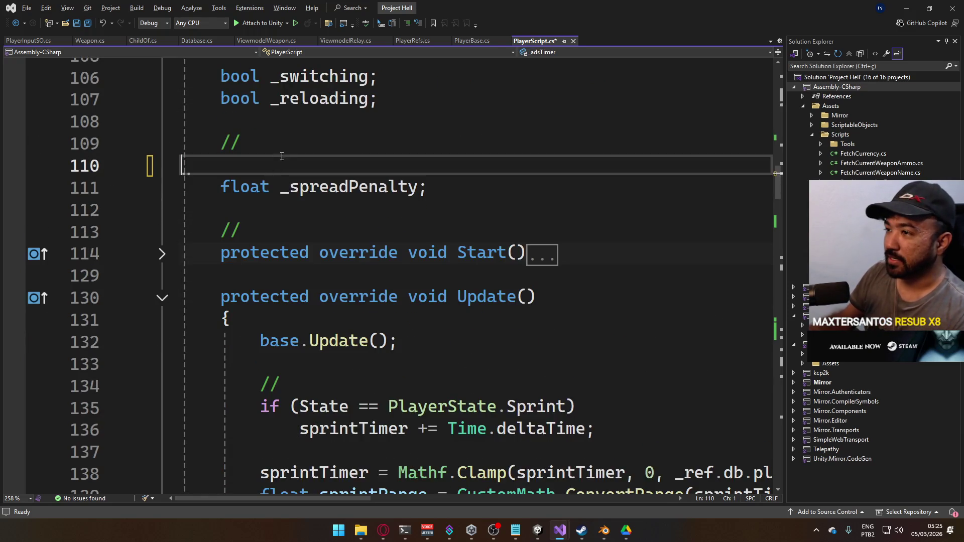
# - Remove the leftover blank line and bring forward the File Explorer Models folder
pyautogui.press('BackSpace')
pyautogui.press('Insert')
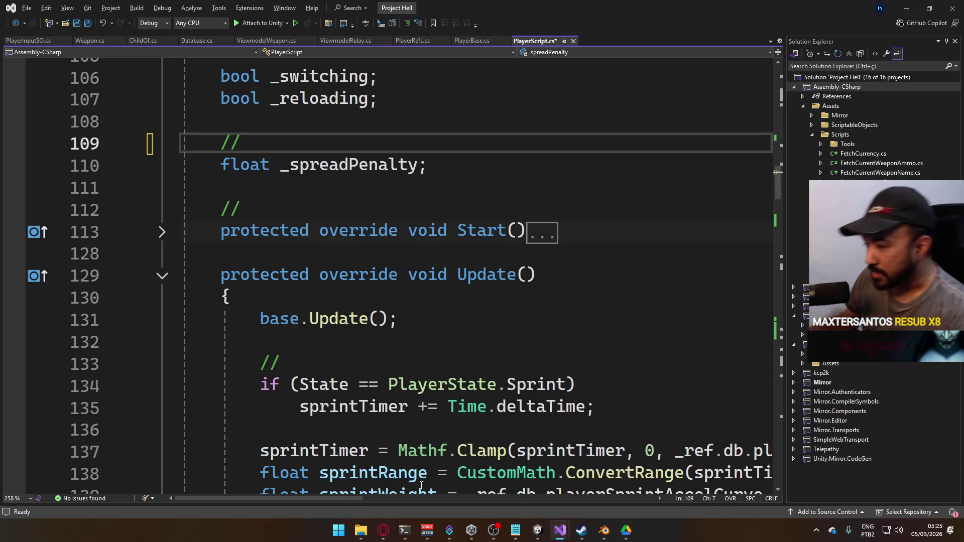
pyautogui.hotkey('alt', 'Tab')
pyautogui.click(311, 170)
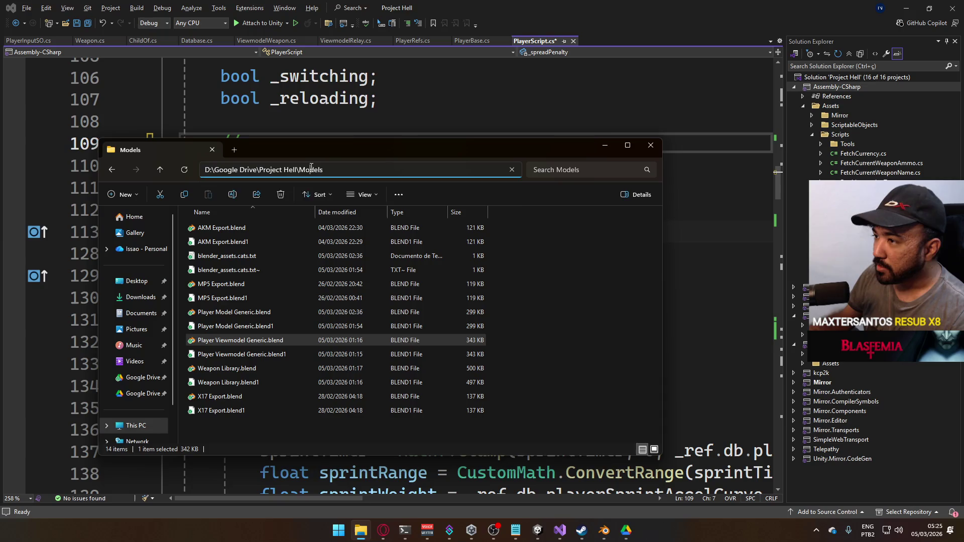
# - Browse to D:\Builds\Project B and pick the ProjectB.exe game
pyautogui.press('Escape')
pyautogui.click(290, 168)
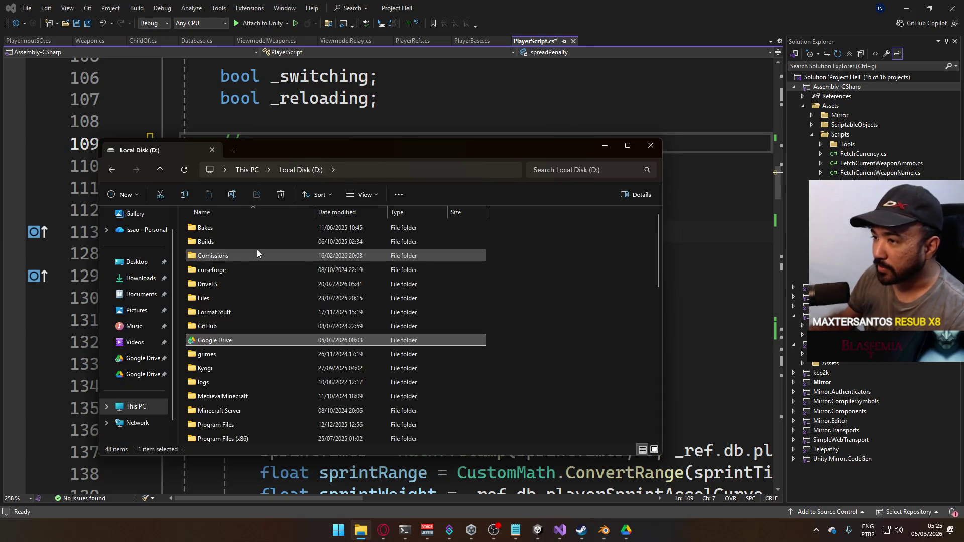
pyautogui.doubleClick(237, 241)
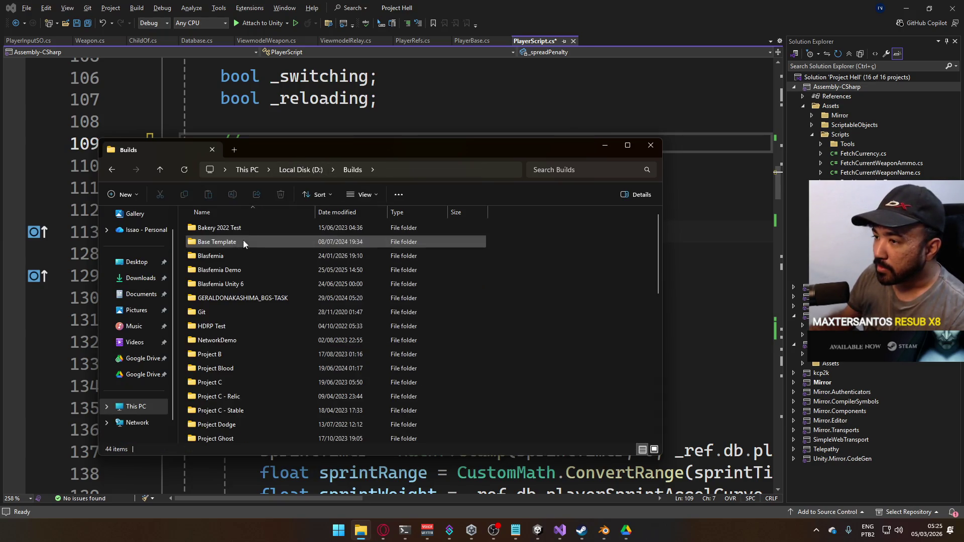
pyautogui.doubleClick(219, 352)
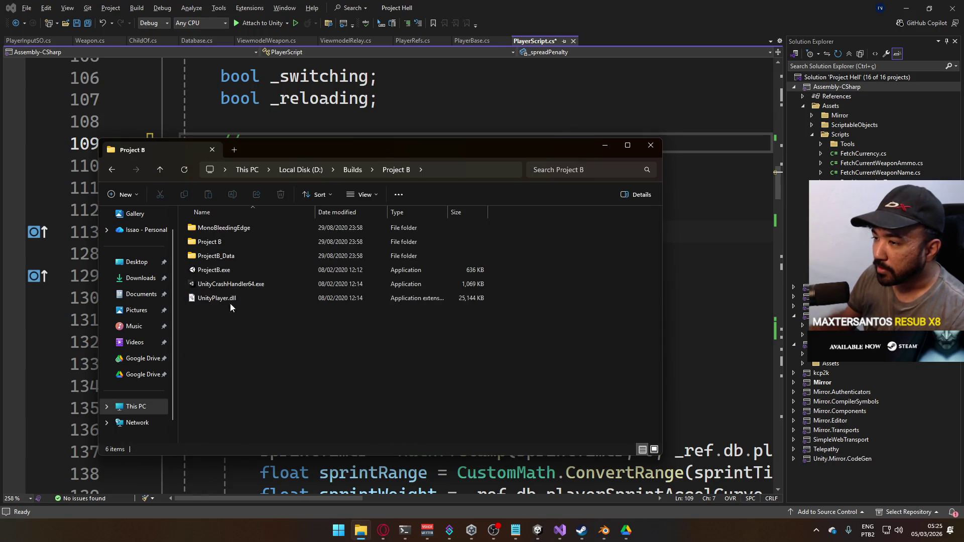
pyautogui.click(231, 271)
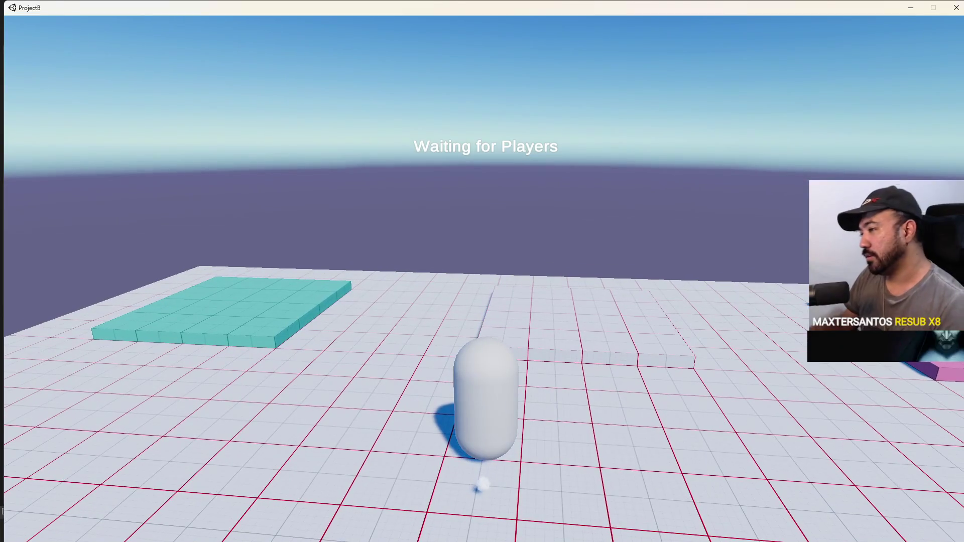
# - Walk forward firing three shots in the ProjectB block level, then quit with Alt+F4
pyautogui.moveTo(482, 271)
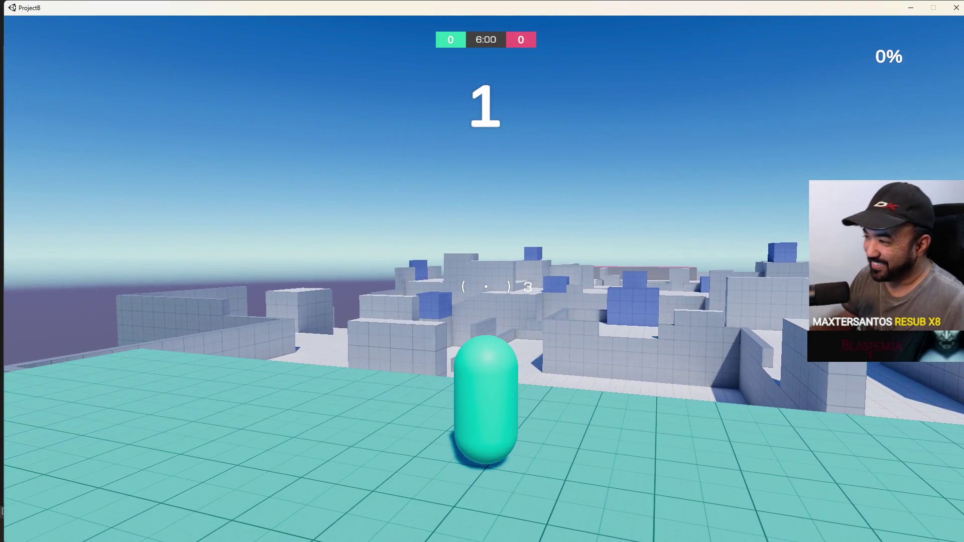
pyautogui.press('w')
pyautogui.click(485, 286)
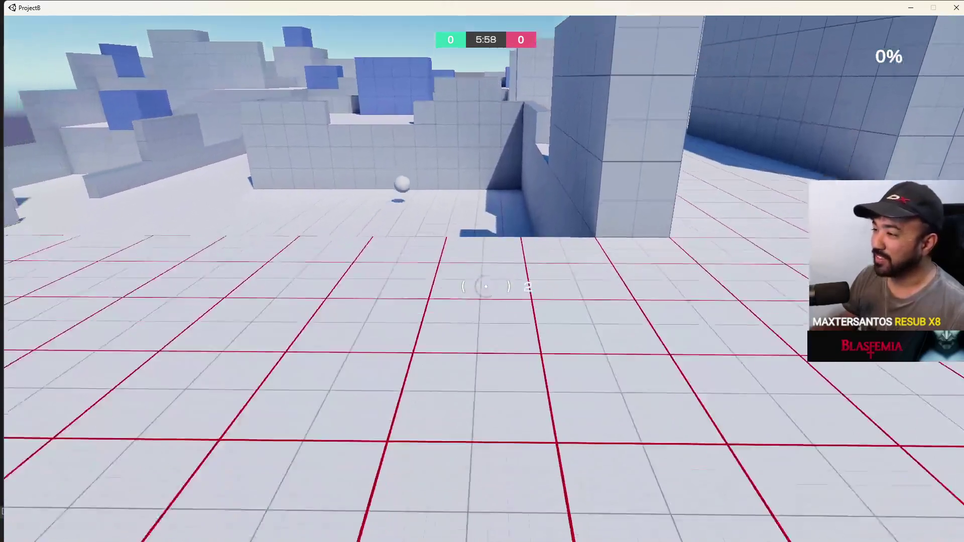
pyautogui.click(485, 286)
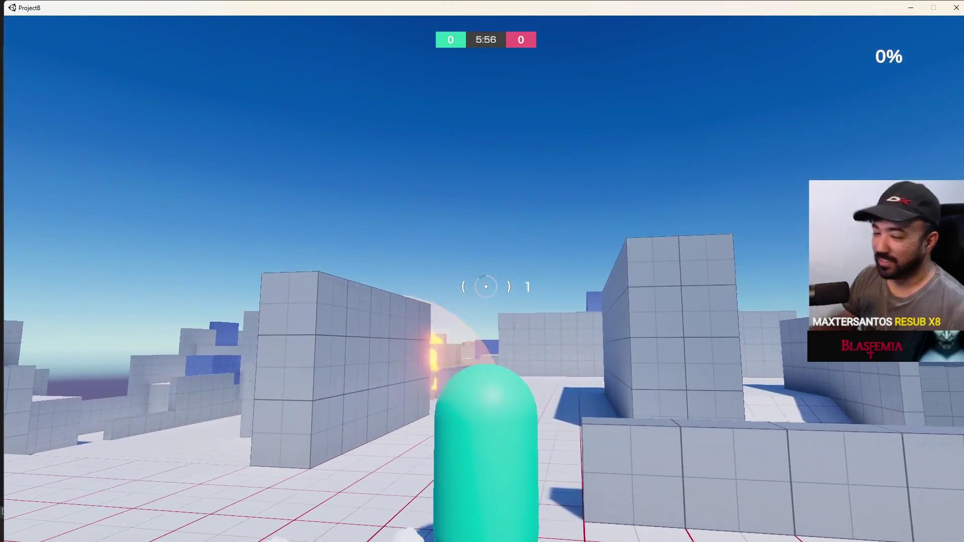
pyautogui.click(486, 287)
pyautogui.press('w')
pyautogui.moveTo(482, 271)
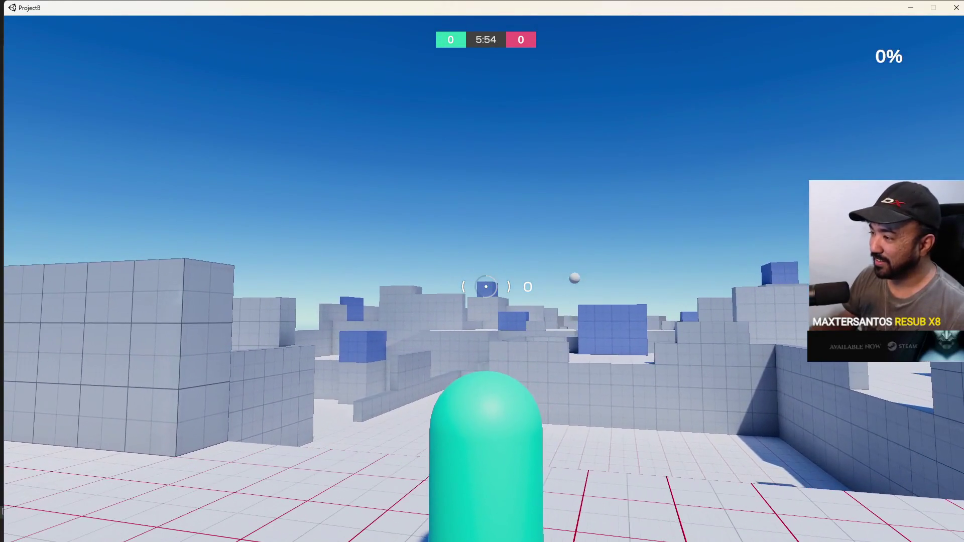
pyautogui.hotkey('alt', 'F4')
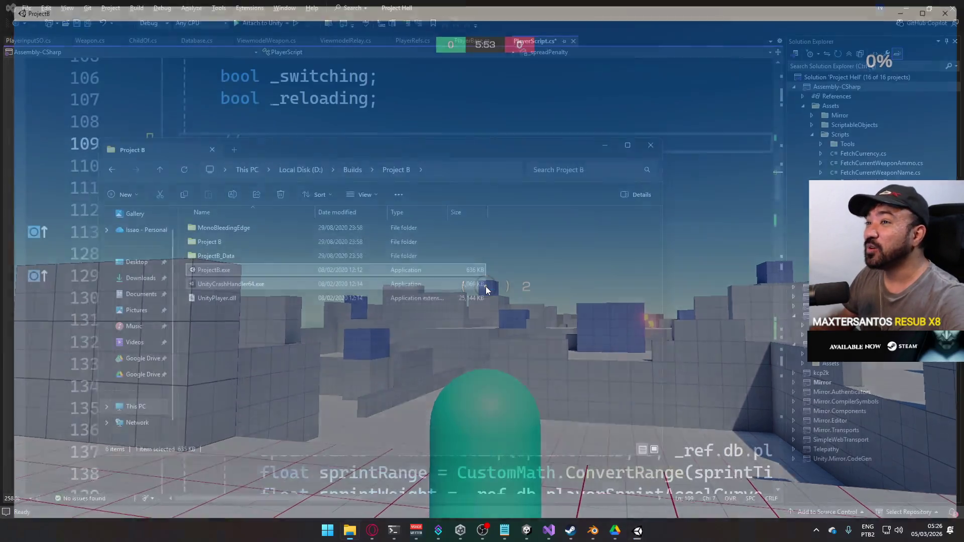
pyautogui.click(351, 170)
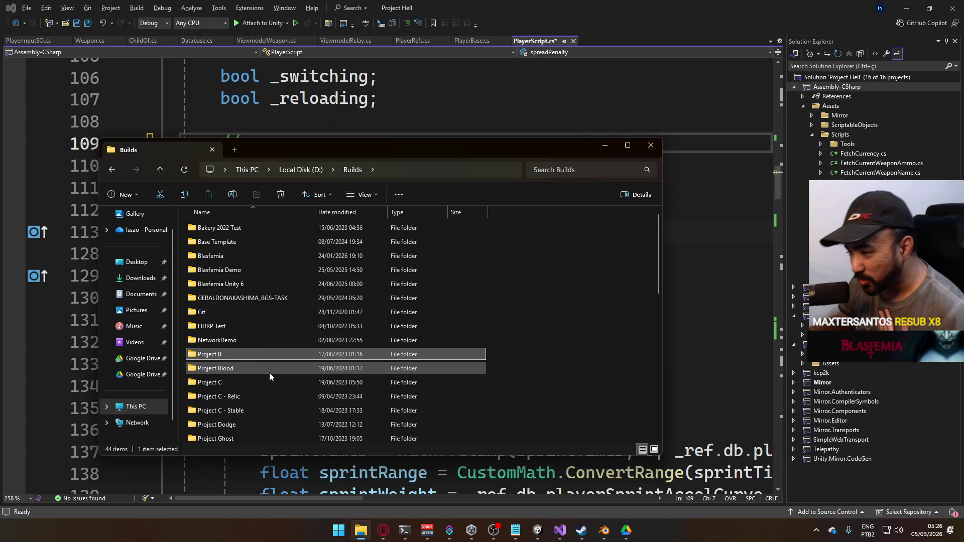
# - Open the D:\Builds\Project R folder and launch Project R.exe
pyautogui.scroll(-1, 269, 373)
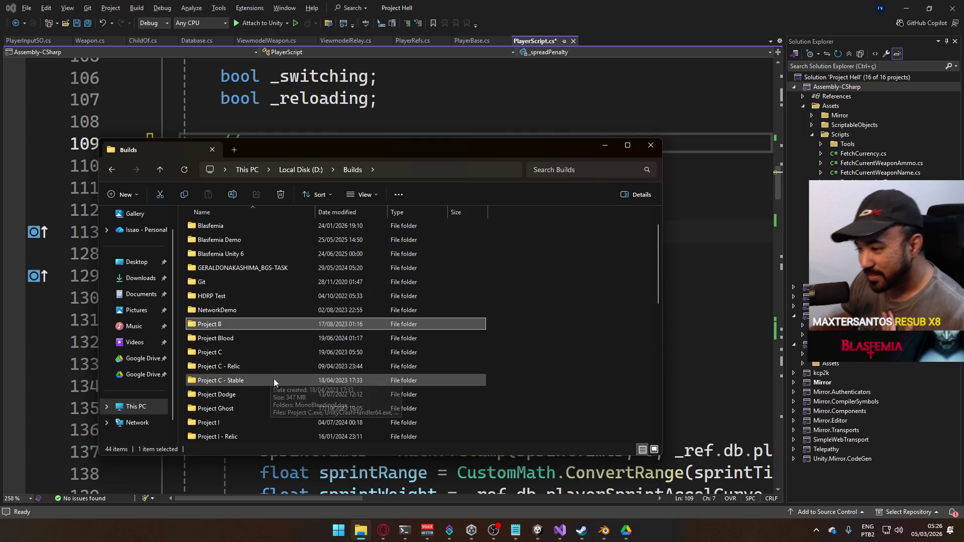
pyautogui.scroll(-4, 271, 380)
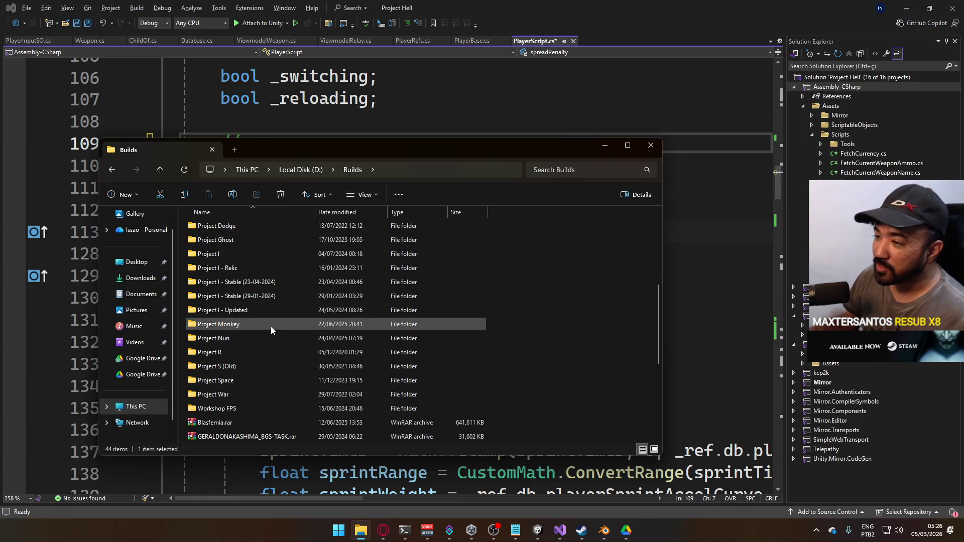
pyautogui.doubleClick(242, 352)
pyautogui.doubleClick(273, 270)
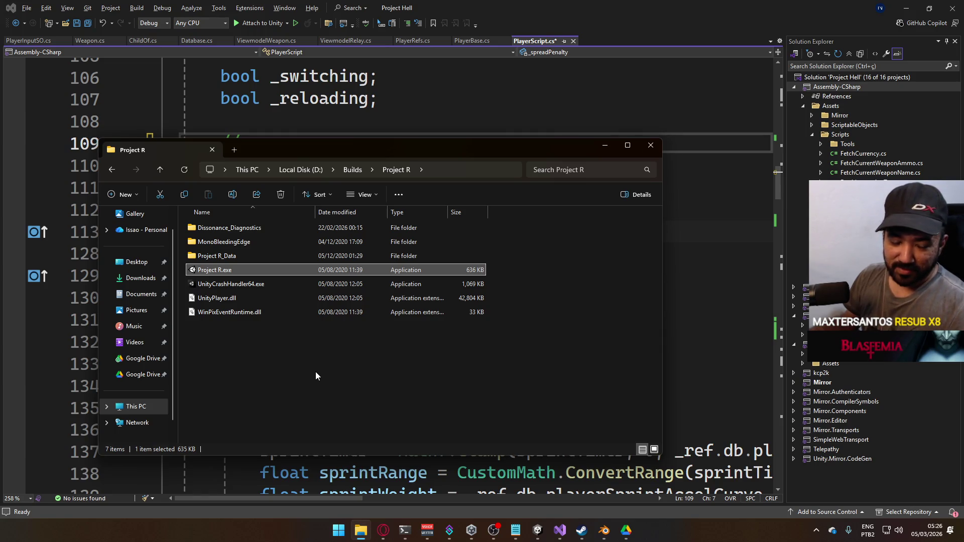
pyautogui.press('Return')
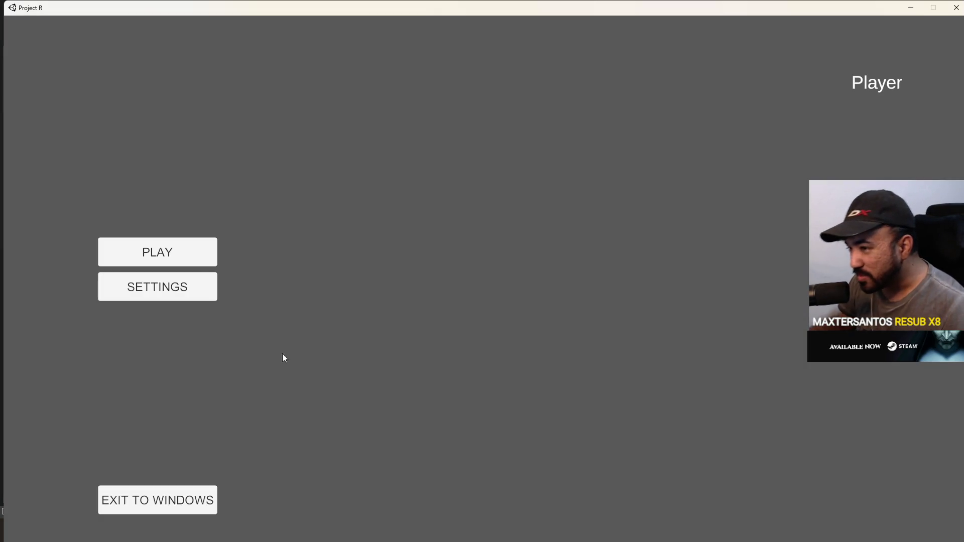
# - Join a Project R match via PLAY and CONNECT, then walk through the grey room
pyautogui.click(158, 251)
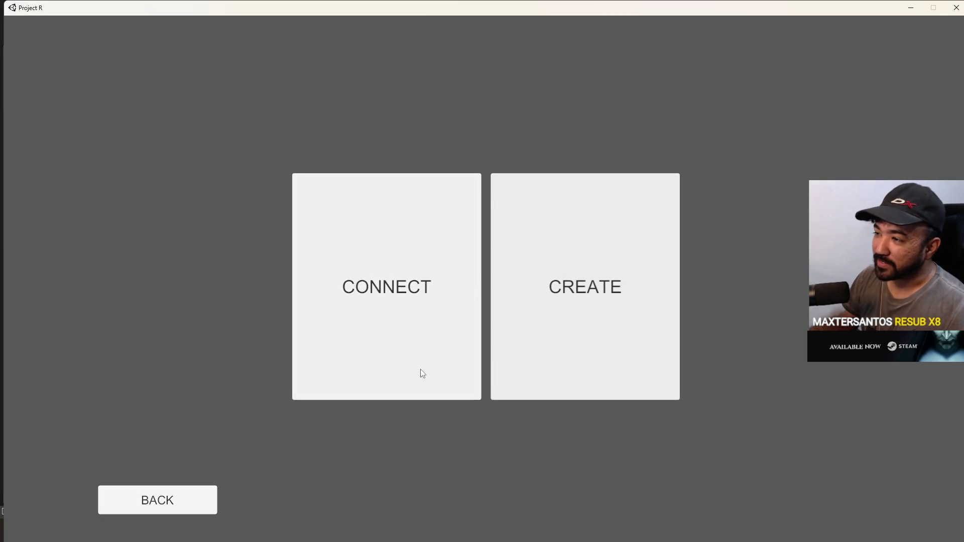
pyautogui.click(416, 369)
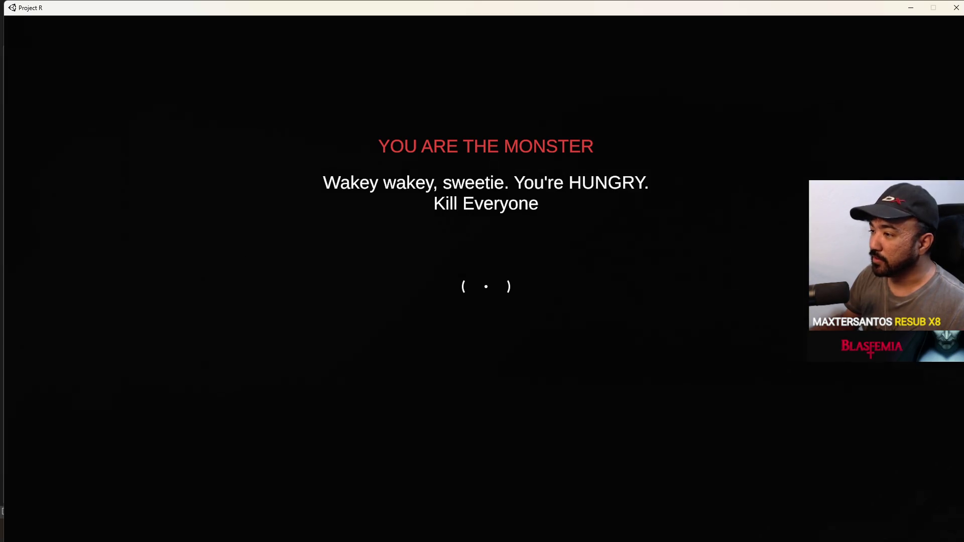
pyautogui.press('w')
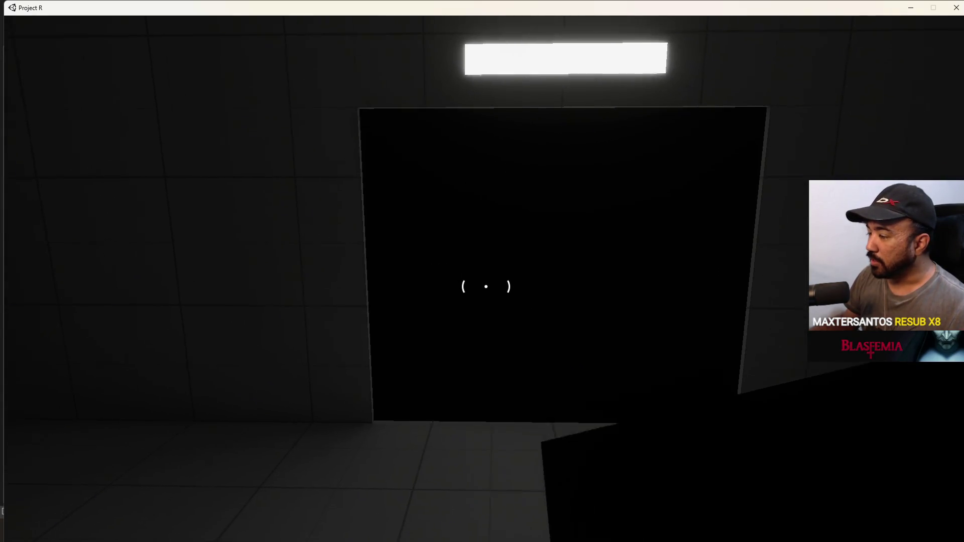
pyautogui.press('w')
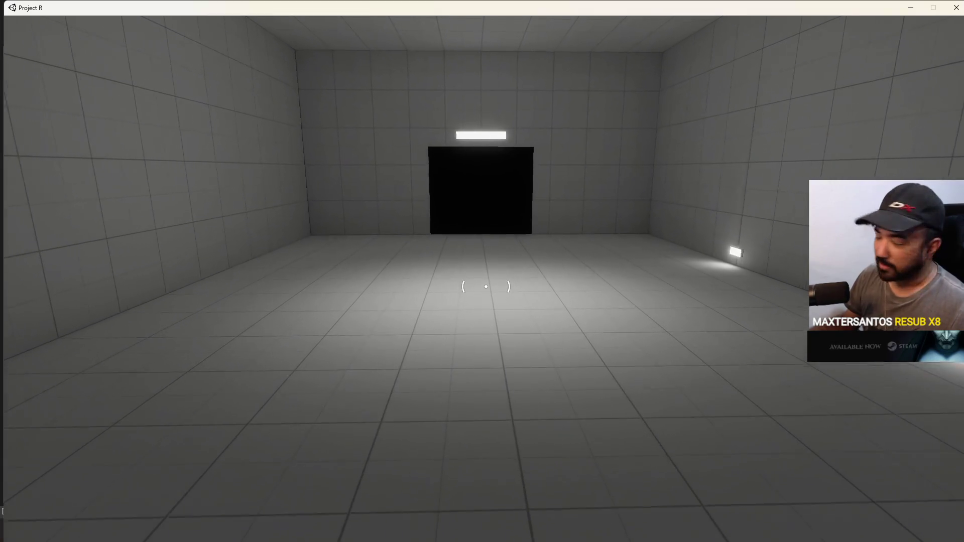
pyautogui.press('w')
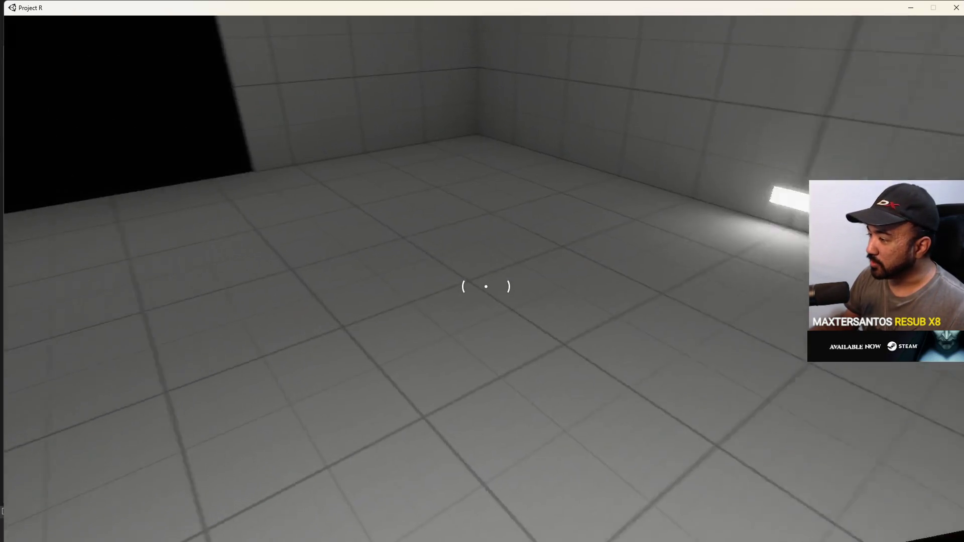
pyautogui.press('w')
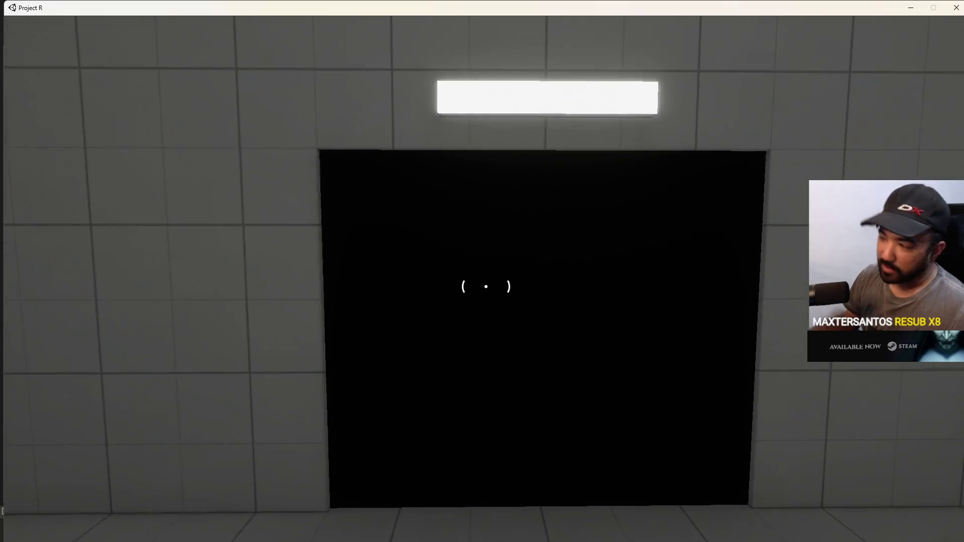
pyautogui.press('w')
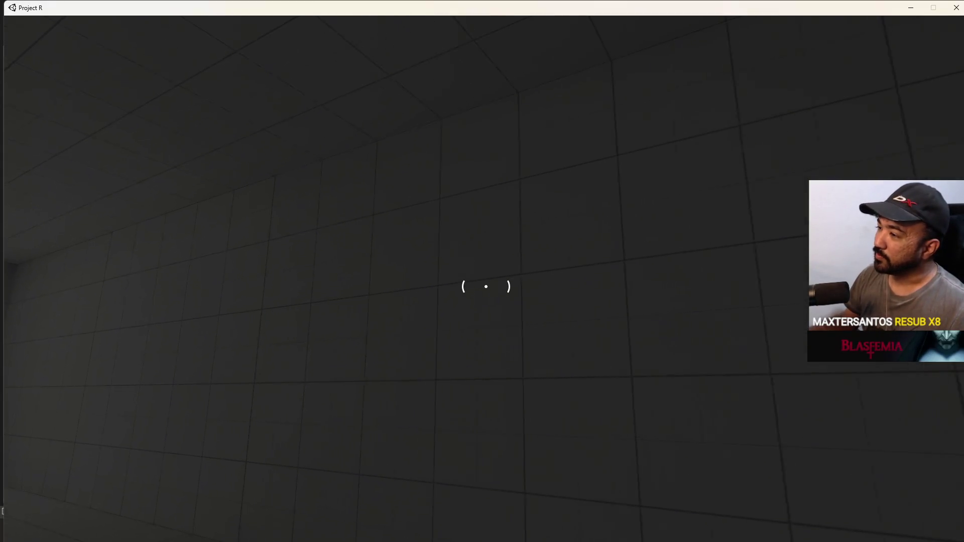
# - Walk the lit corridor into the end room, open the pause menu, and close the game
pyautogui.press('w')
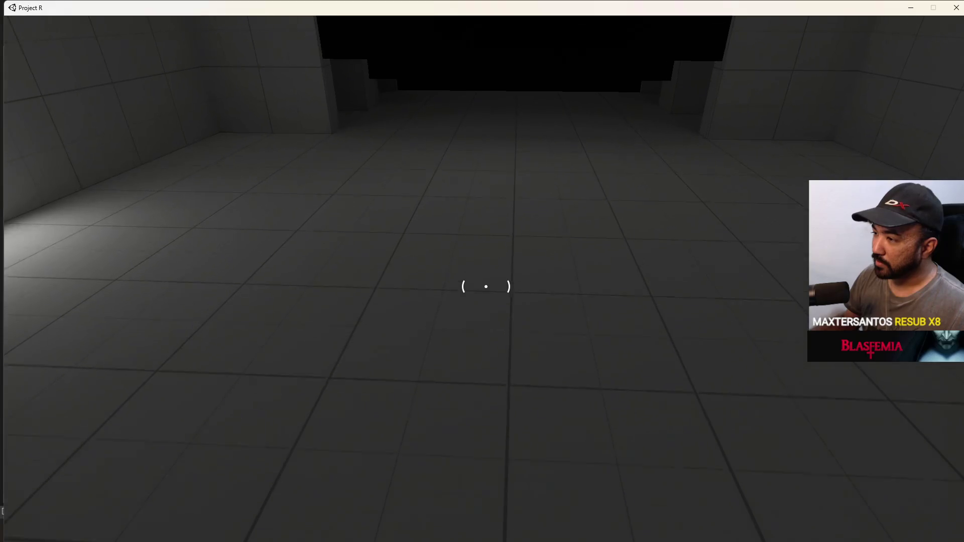
pyautogui.press('w')
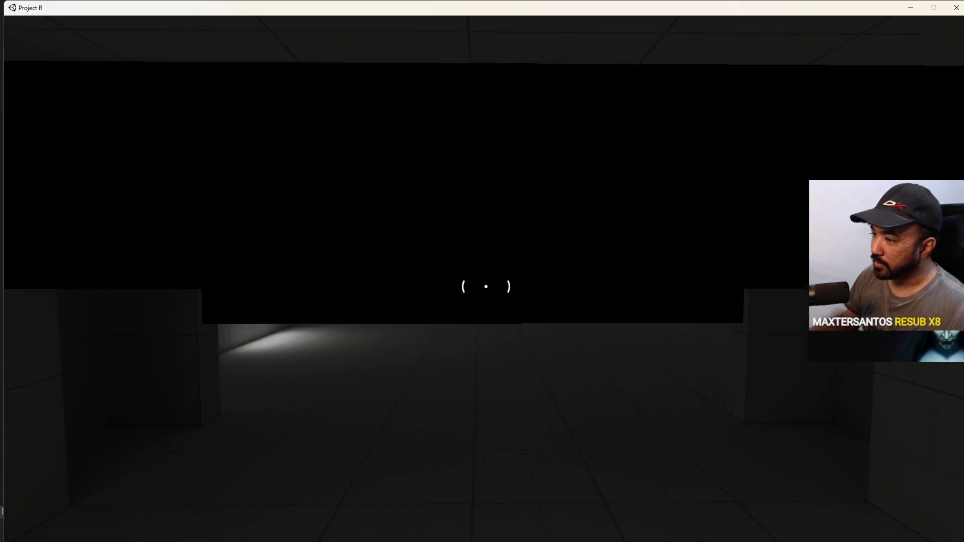
pyautogui.press('w')
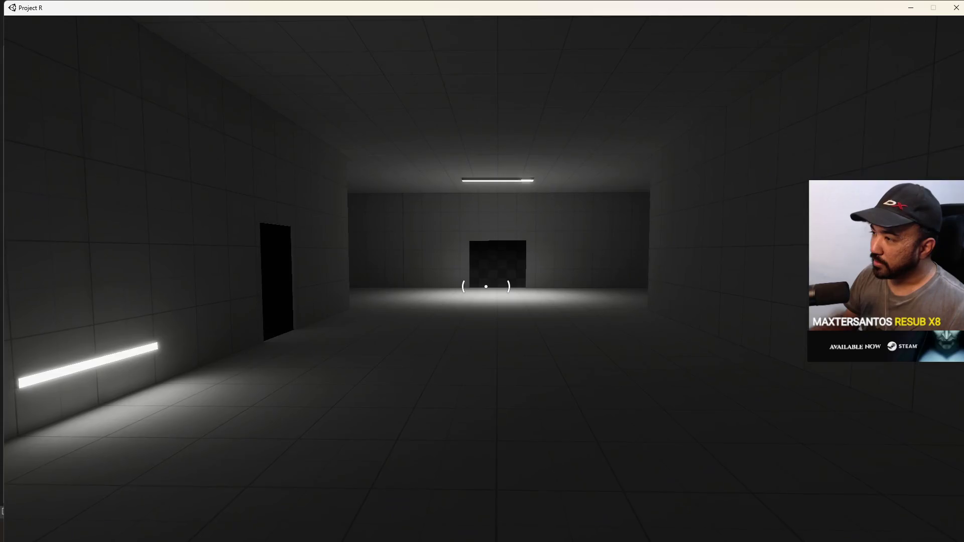
pyautogui.press('w')
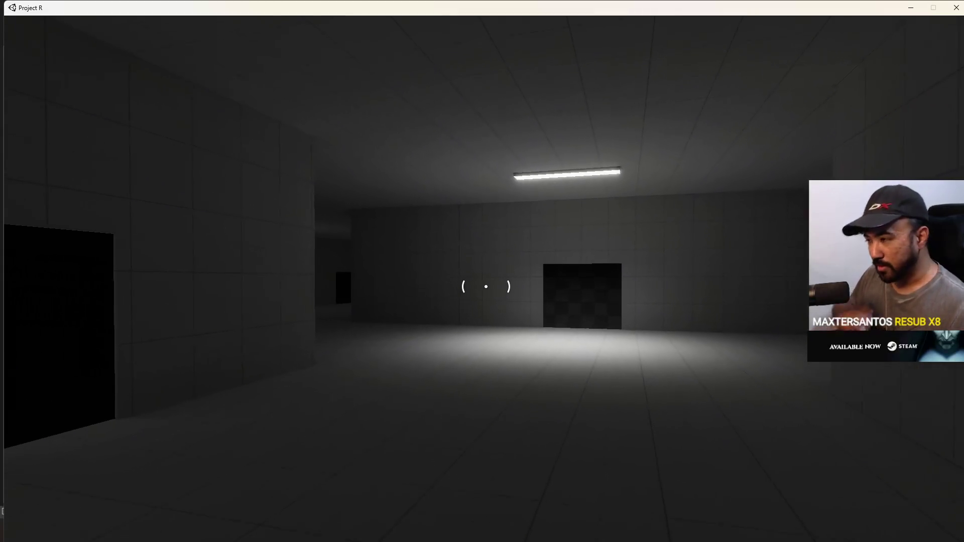
pyautogui.press('w')
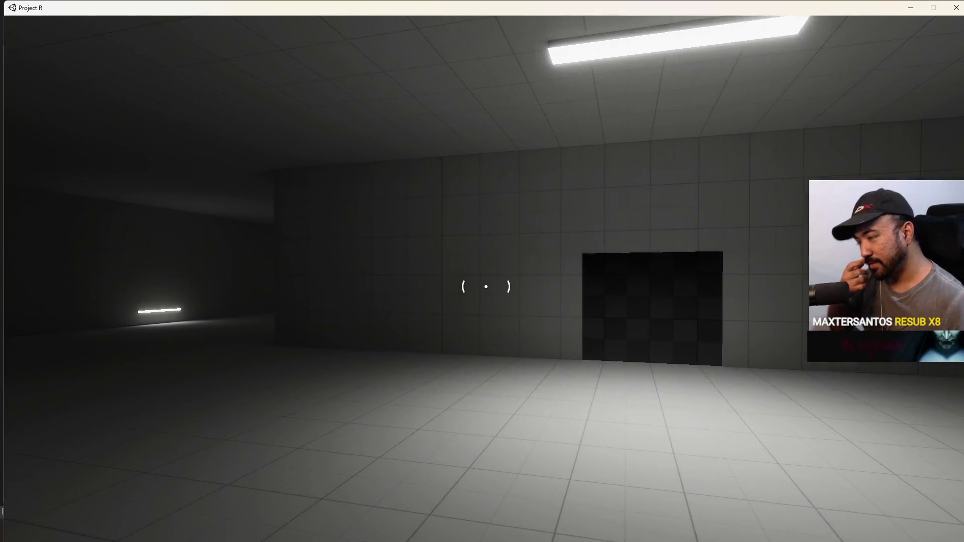
pyautogui.press('Escape')
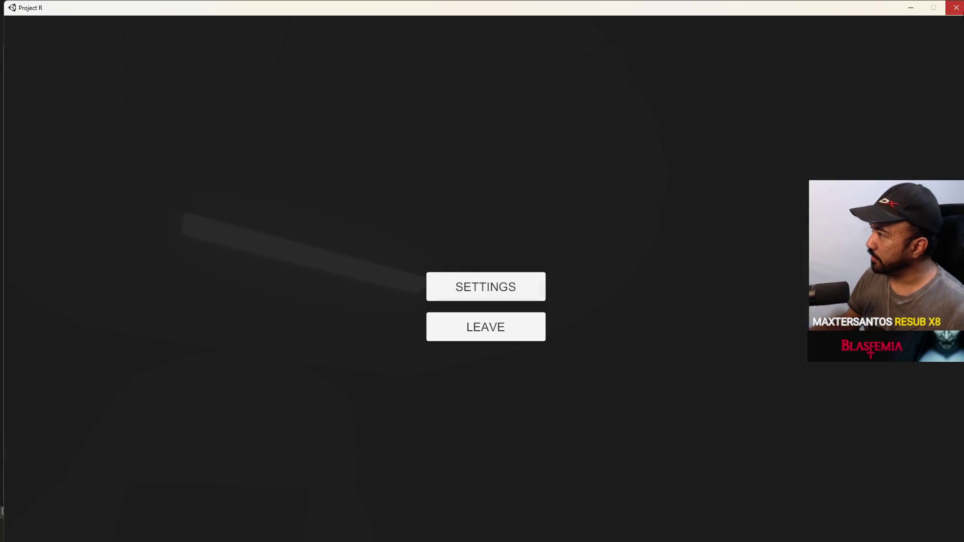
pyautogui.click(955, 7)
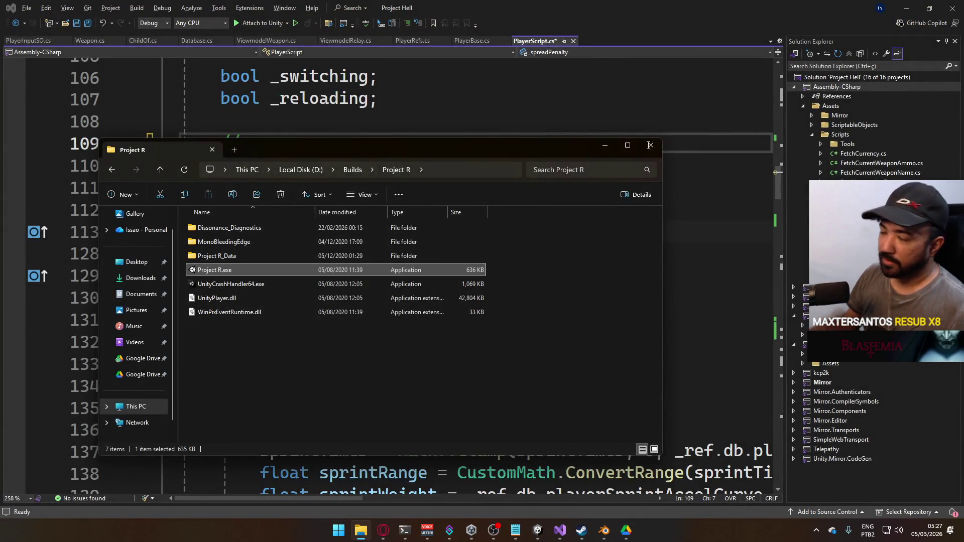
# - Close the Project R folder window, review the spread code, and return to the Project Hell editor
pyautogui.click(650, 145)
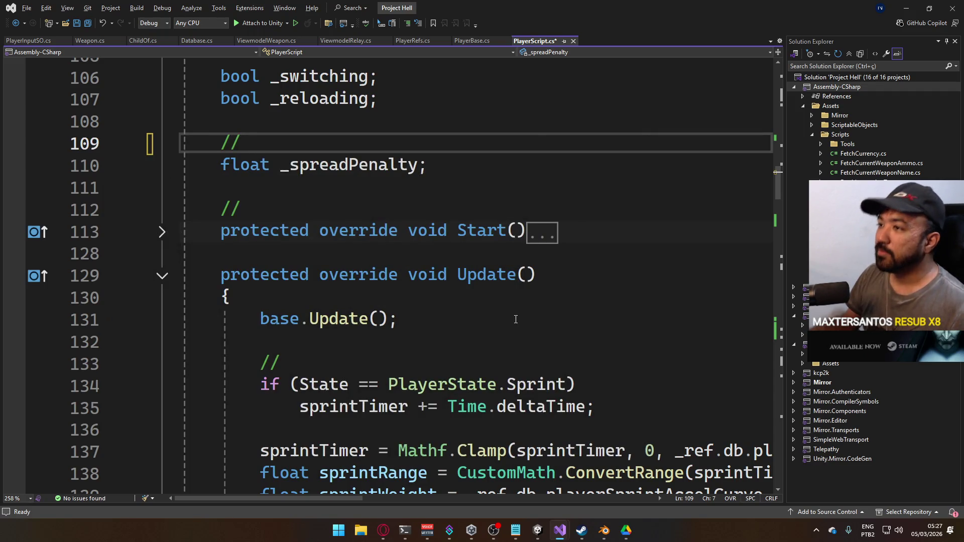
pyautogui.scroll(-13, 491, 369)
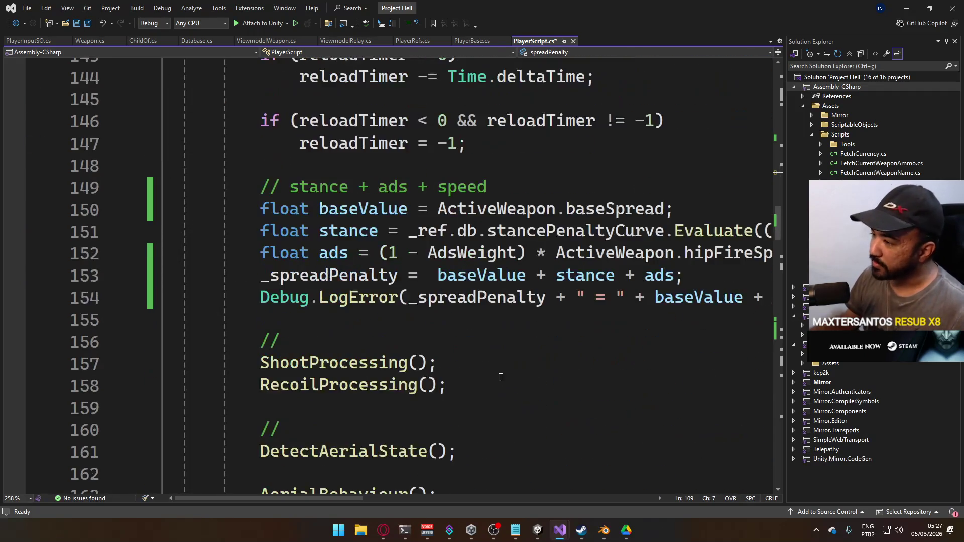
pyautogui.moveTo(540, 532)
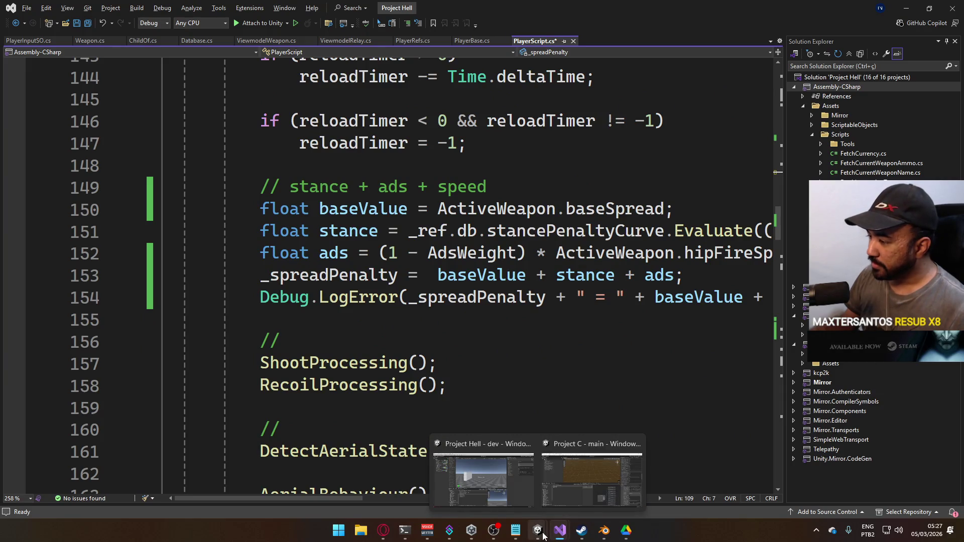
pyautogui.click(501, 502)
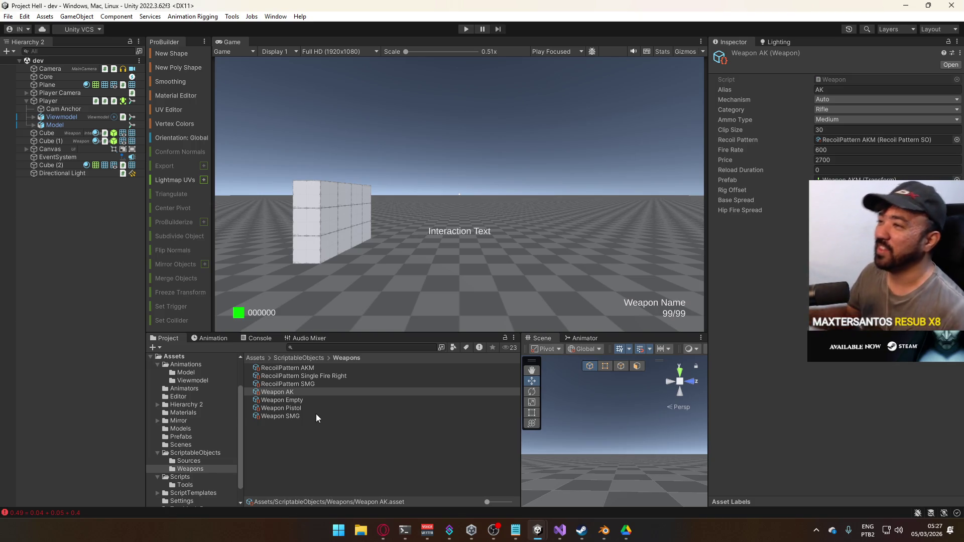
# - Inspect the Cube (1) pickup, widen the Scene panel, then resume the YouTube video in Opera
pyautogui.click(44, 142)
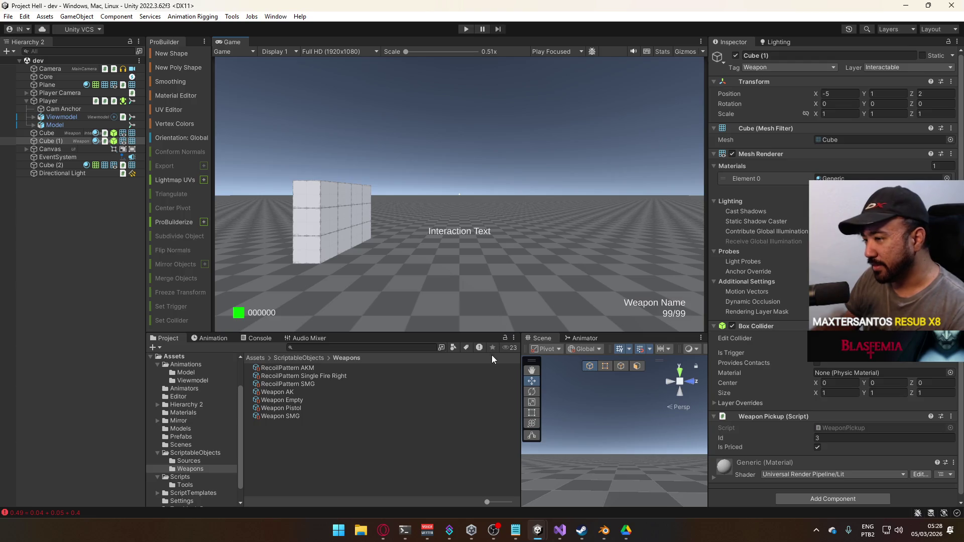
pyautogui.moveTo(518, 363); pyautogui.dragTo(507, 362)
pyautogui.scroll(1, 534, 230)
pyautogui.scroll(-1, 517, 248)
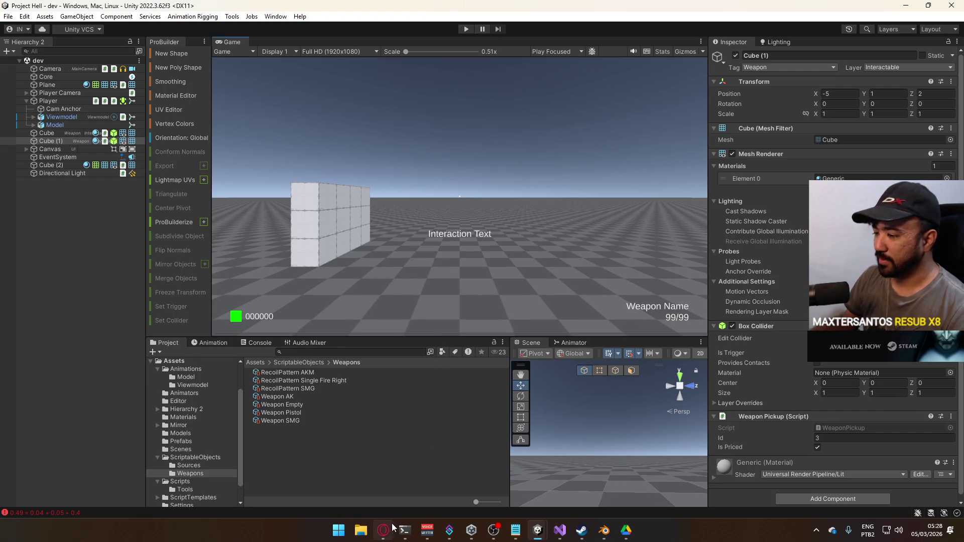
pyautogui.hotkey('alt', 'Tab')
pyautogui.click(346, 222)
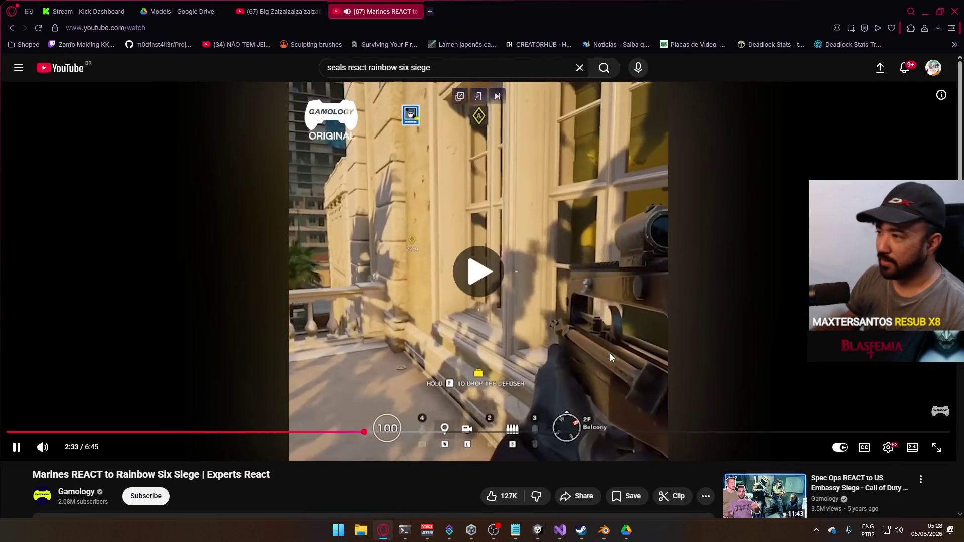
# - Close the Marines REACT tab in Opera and switch back to the editor
pyautogui.click(416, 11)
pyautogui.hotkey('alt', 'Tab')
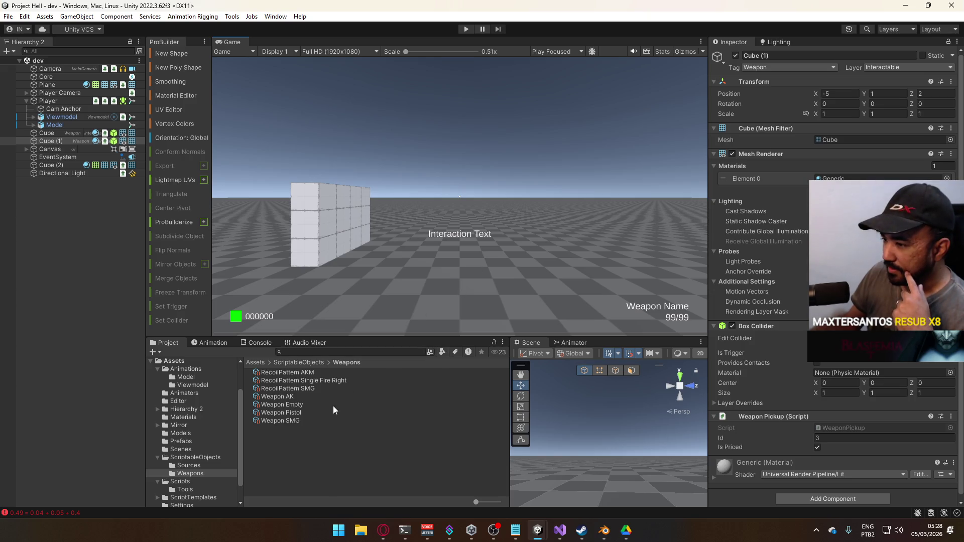
pyautogui.moveTo(560, 530)
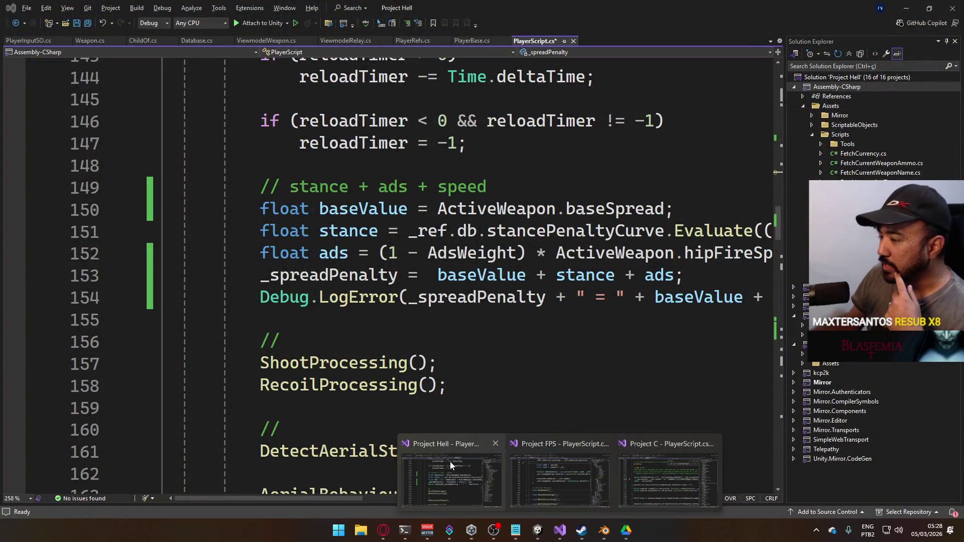
# - Switch to the Project FPS Visual Studio window and scroll PlayerScript.cs to its LateUpdate method
pyautogui.click(521, 468)
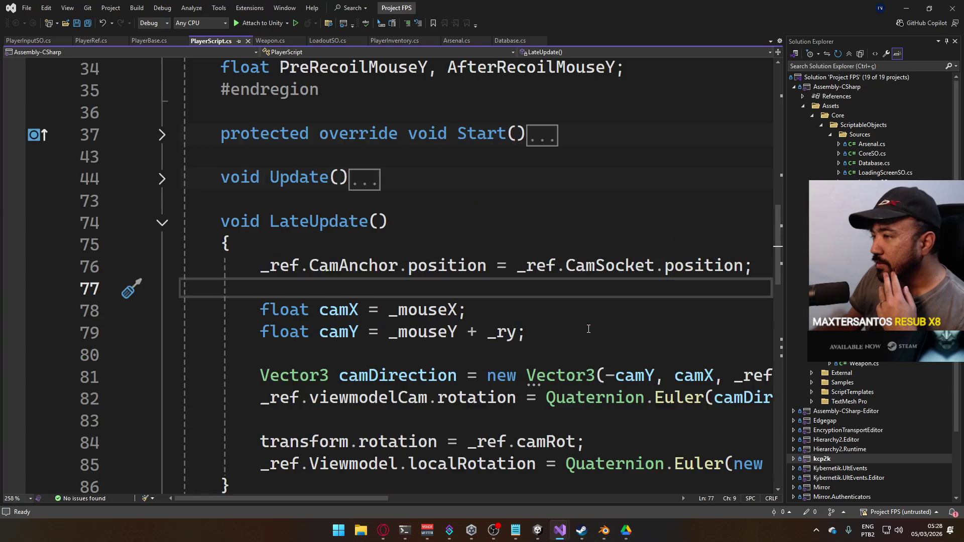
pyautogui.scroll(1, 588, 329)
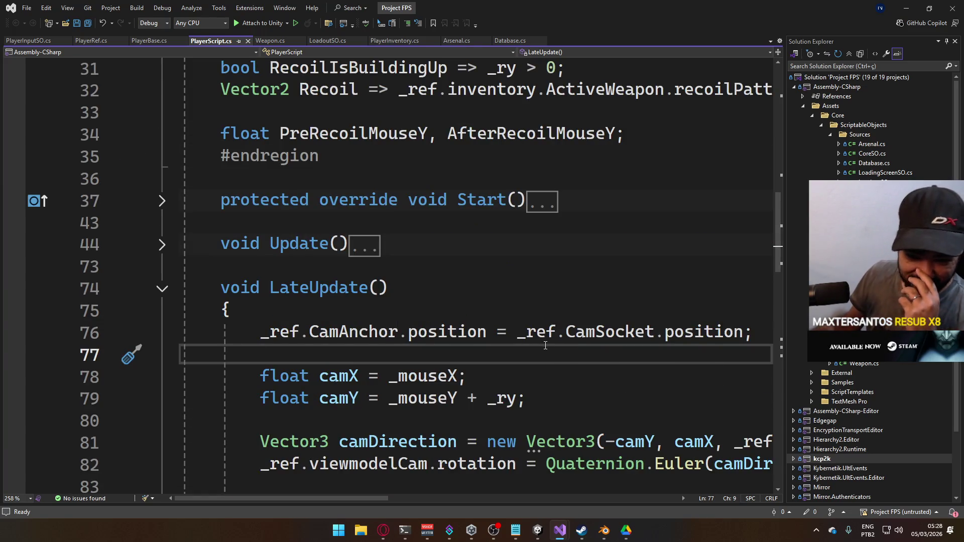
pyautogui.scroll(-2, 467, 274)
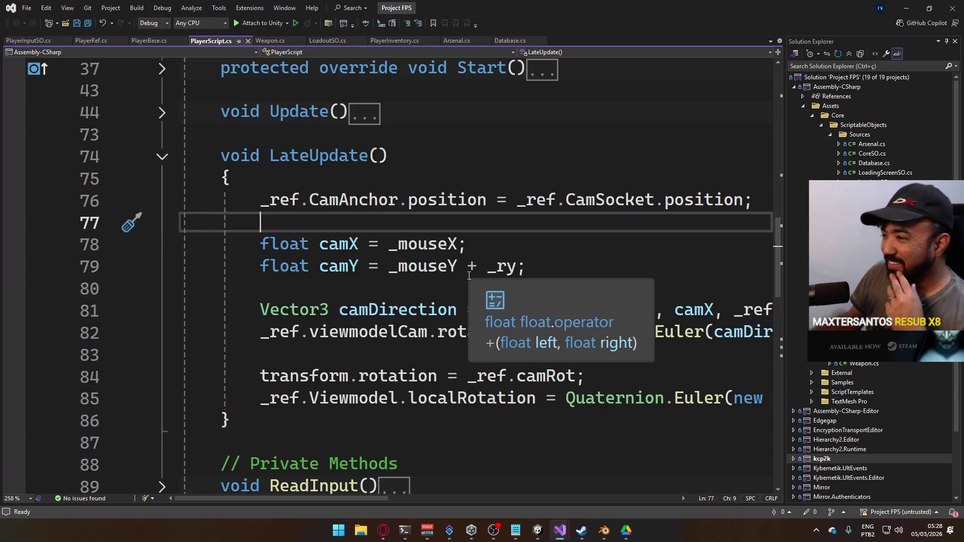
pyautogui.scroll(-9, 530, 367)
pyautogui.scroll(8, 530, 368)
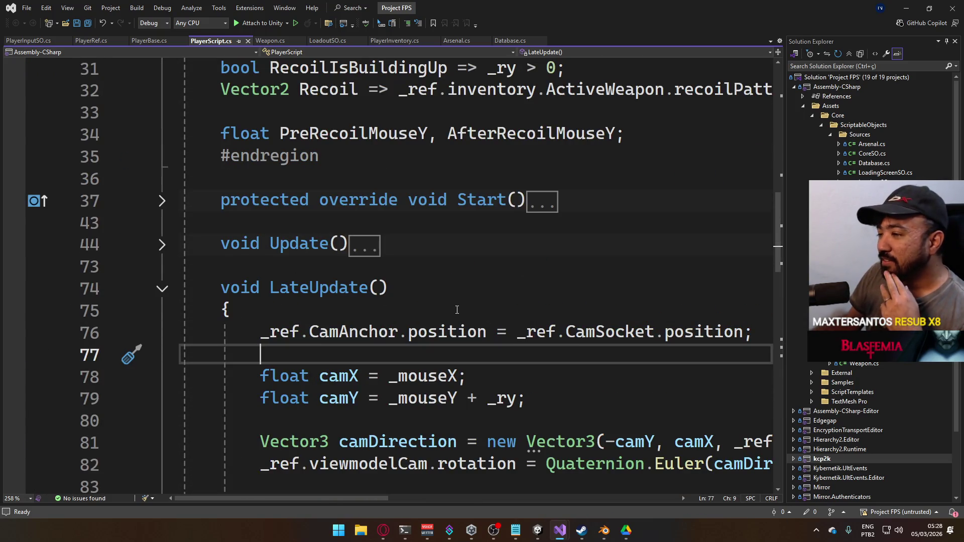
pyautogui.scroll(-3, 479, 304)
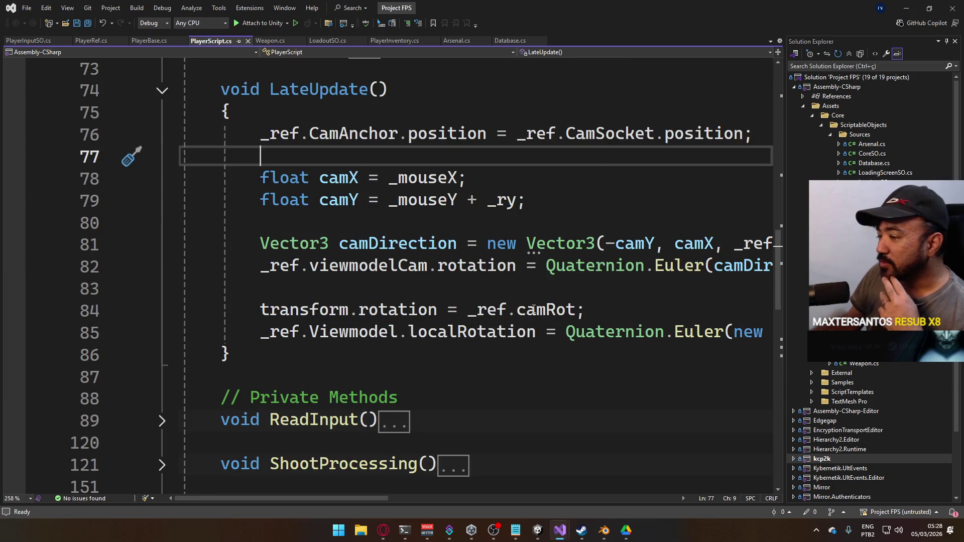
pyautogui.scroll(2, 588, 307)
pyautogui.moveTo(328, 498)
pyautogui.mouseDown()
pyautogui.moveTo(395, 498)
pyautogui.moveTo(314, 498)
pyautogui.mouseUp()
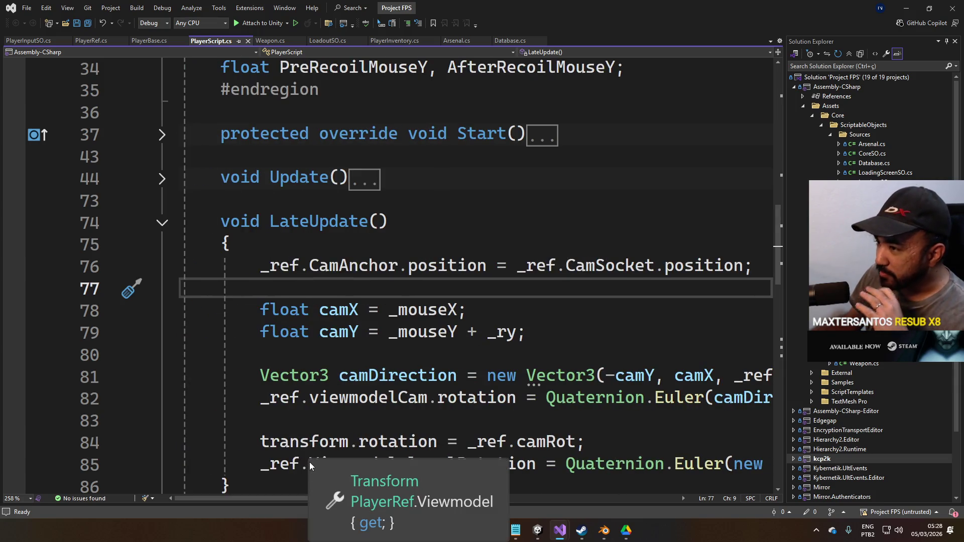
pyautogui.moveTo(316, 454)
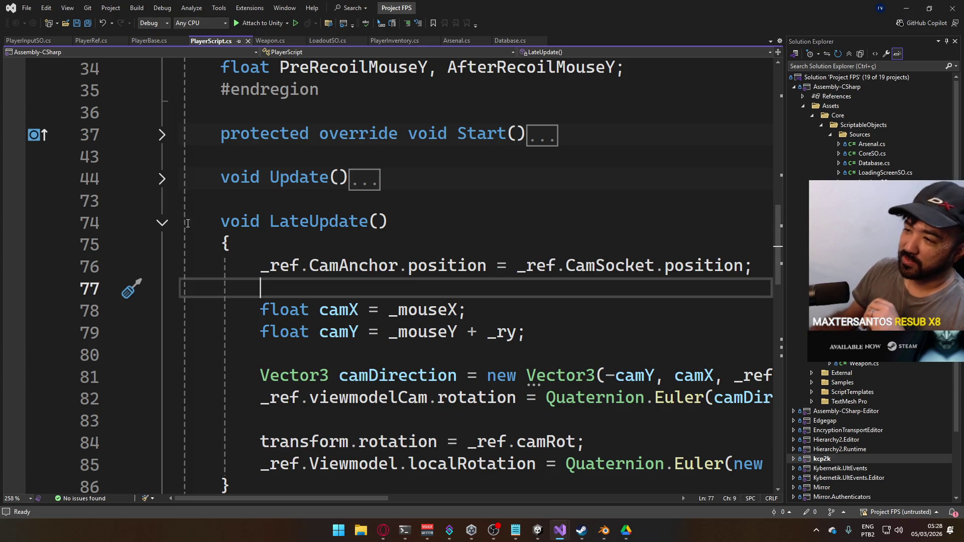
# - Collapse the LateUpdate method and expand Update to read through its body
pyautogui.click(161, 223)
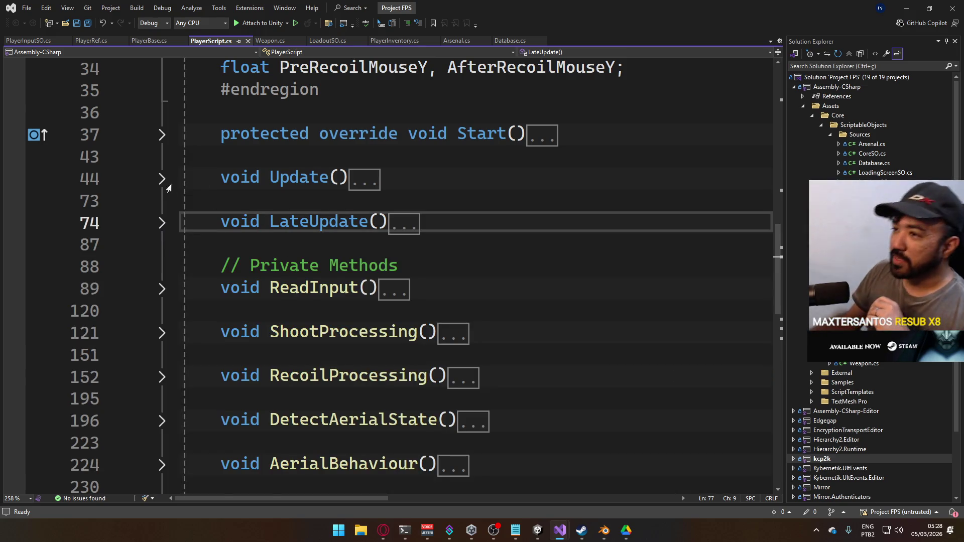
pyautogui.click(162, 178)
pyautogui.scroll(-4, 431, 367)
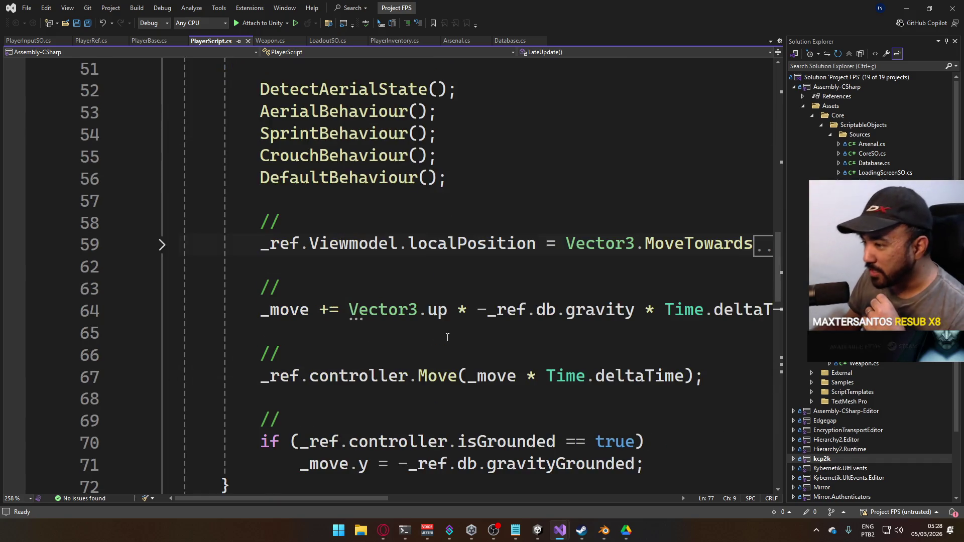
pyautogui.scroll(3, 442, 333)
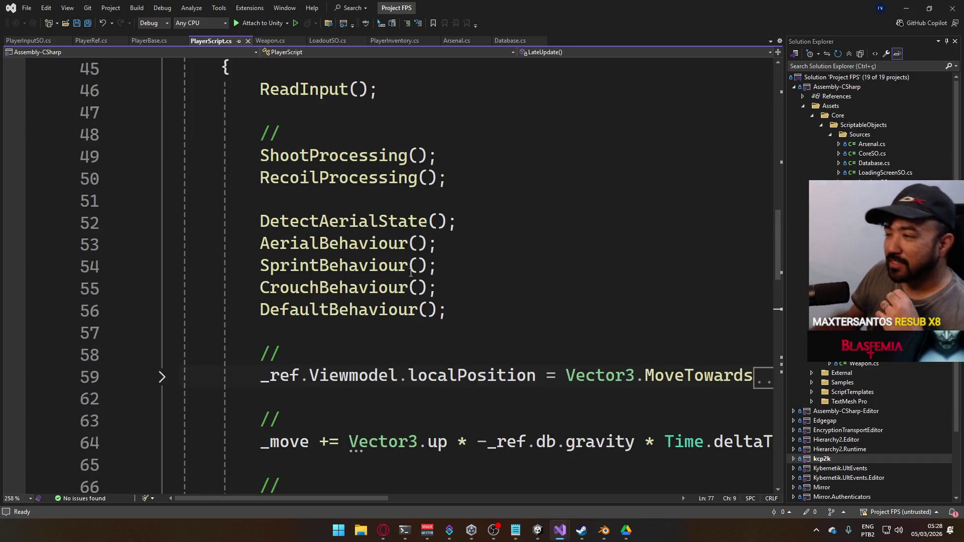
pyautogui.scroll(1, 290, 176)
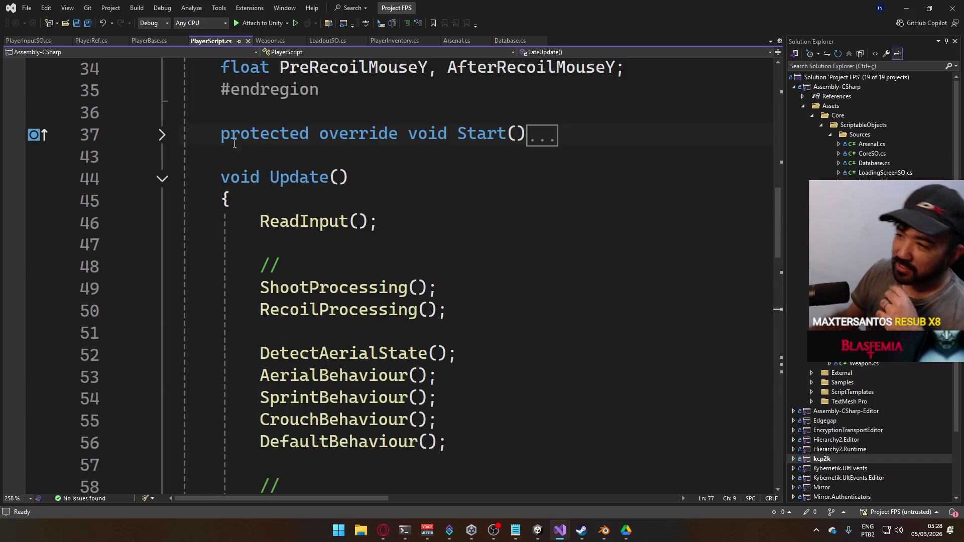
# - Collapse Update again, leaving both methods folded to their signatures
pyautogui.click(162, 178)
pyautogui.scroll(-6, 355, 281)
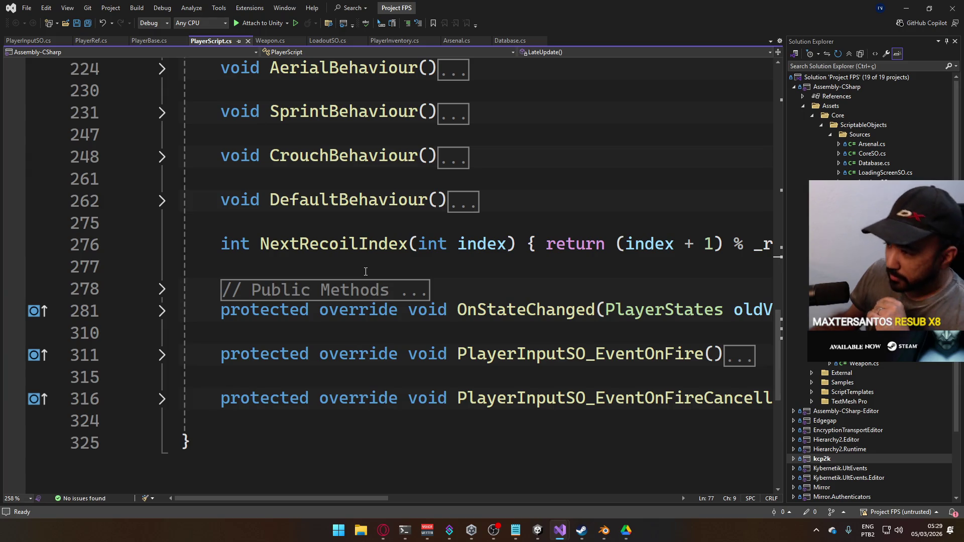
pyautogui.scroll(2, 366, 271)
pyautogui.scroll(2, 451, 341)
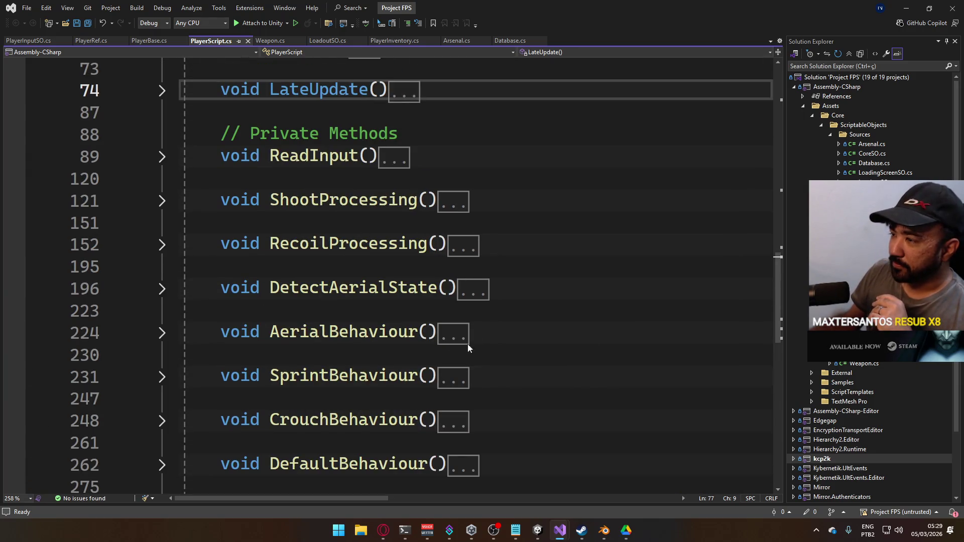
pyautogui.moveTo(345, 291)
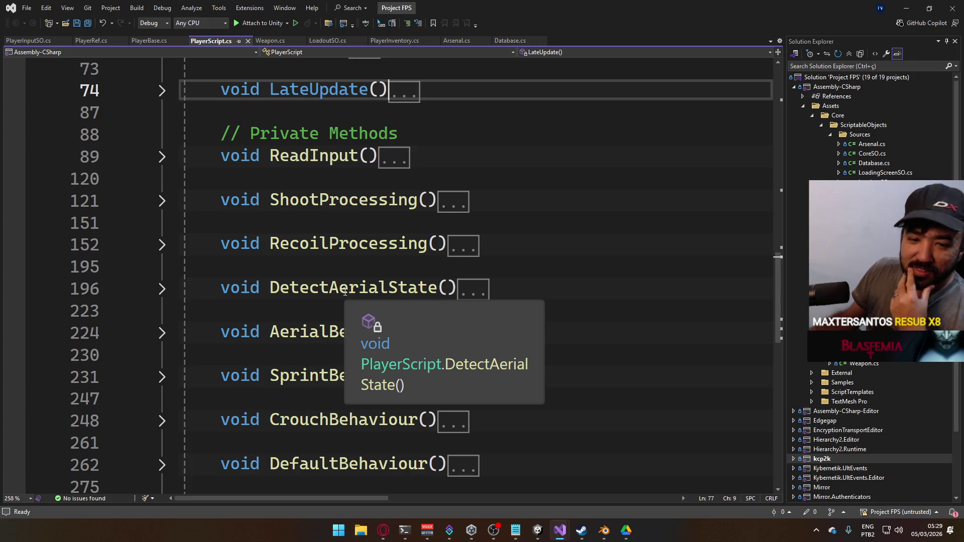
pyautogui.scroll(2, 368, 292)
pyautogui.scroll(1, 367, 292)
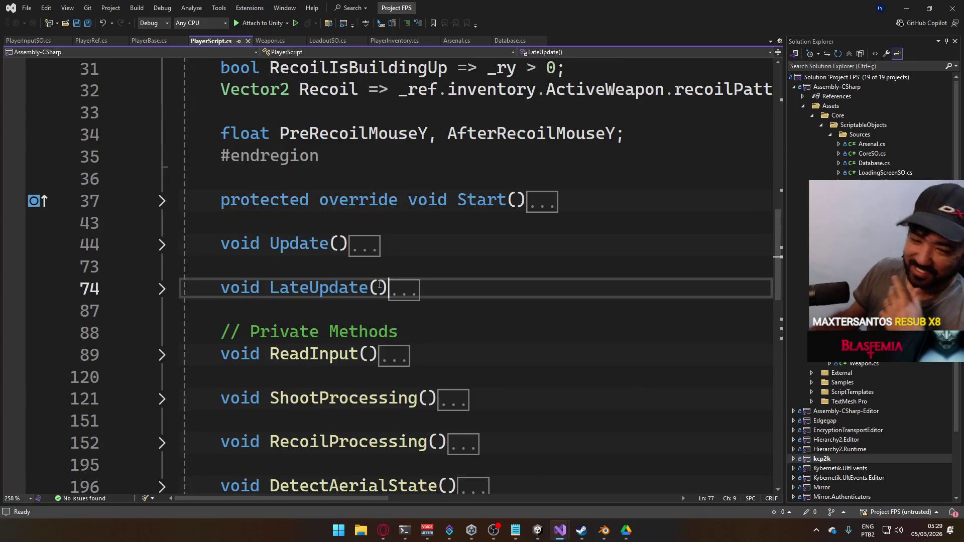
pyautogui.moveTo(376, 281)
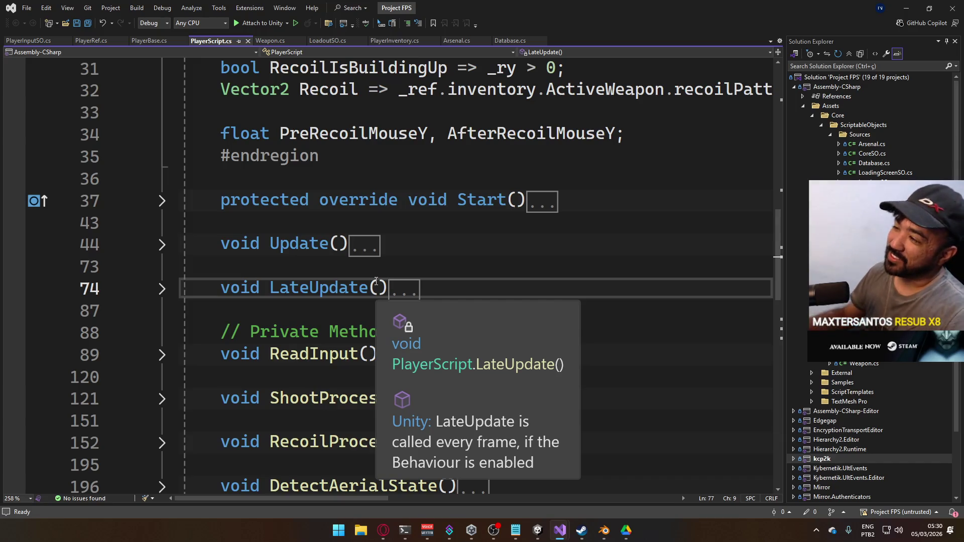
pyautogui.scroll(2, 501, 293)
pyautogui.scroll(-1, 501, 293)
pyautogui.scroll(3, 414, 291)
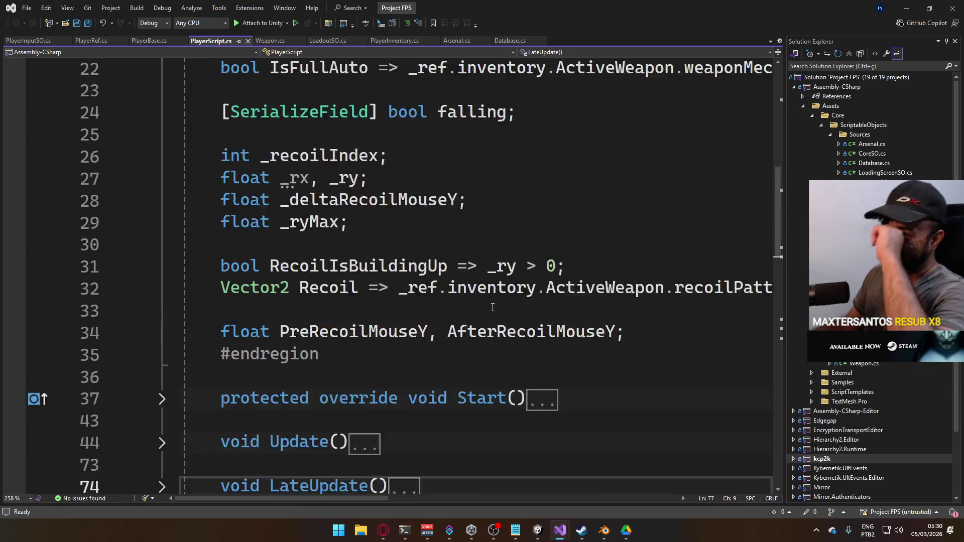
pyautogui.scroll(-5, 313, 244)
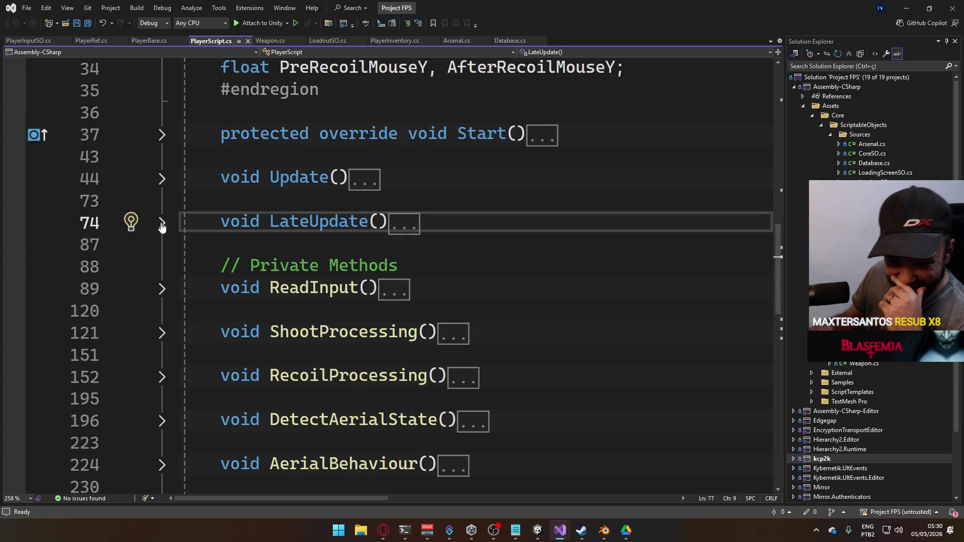
pyautogui.click(161, 222)
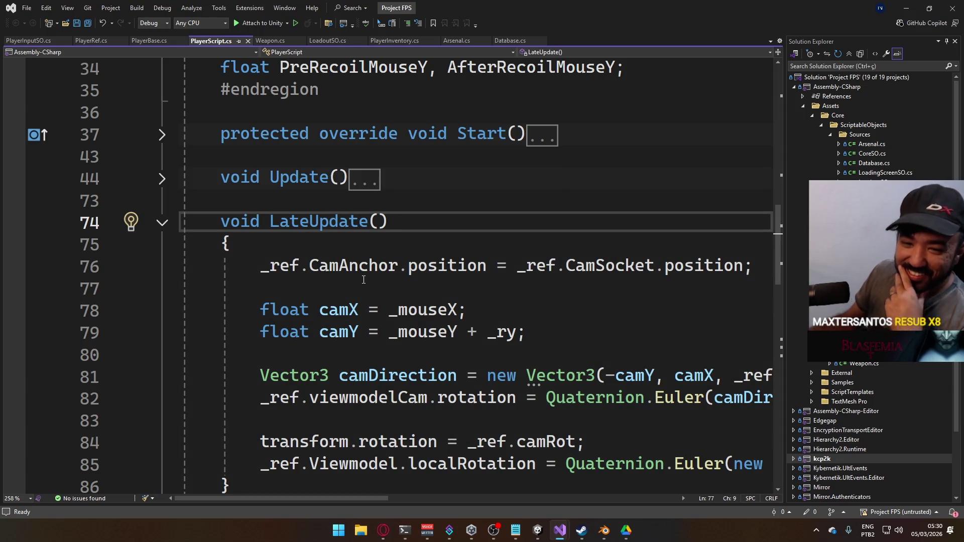
pyautogui.scroll(-4, 507, 324)
pyautogui.scroll(3, 507, 325)
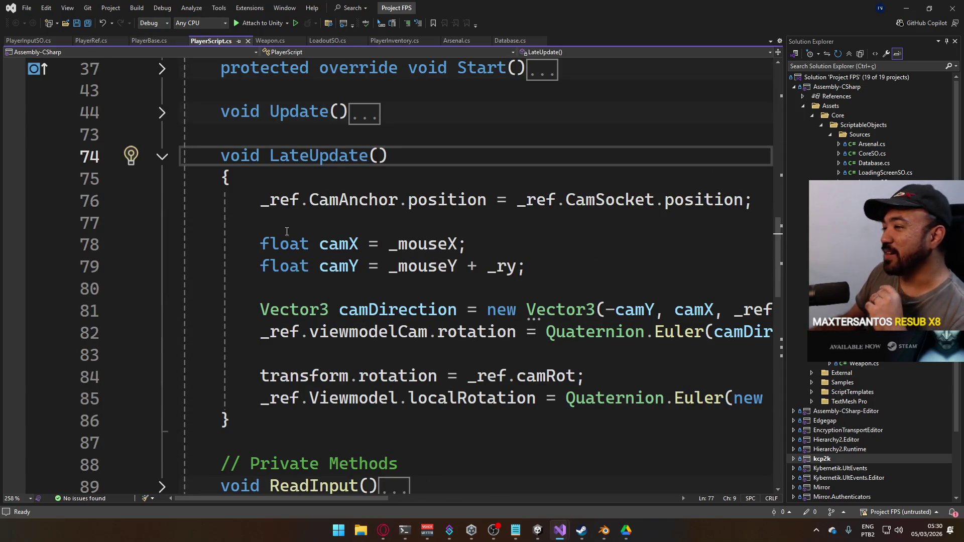
pyautogui.click(166, 158)
pyautogui.scroll(-9, 386, 210)
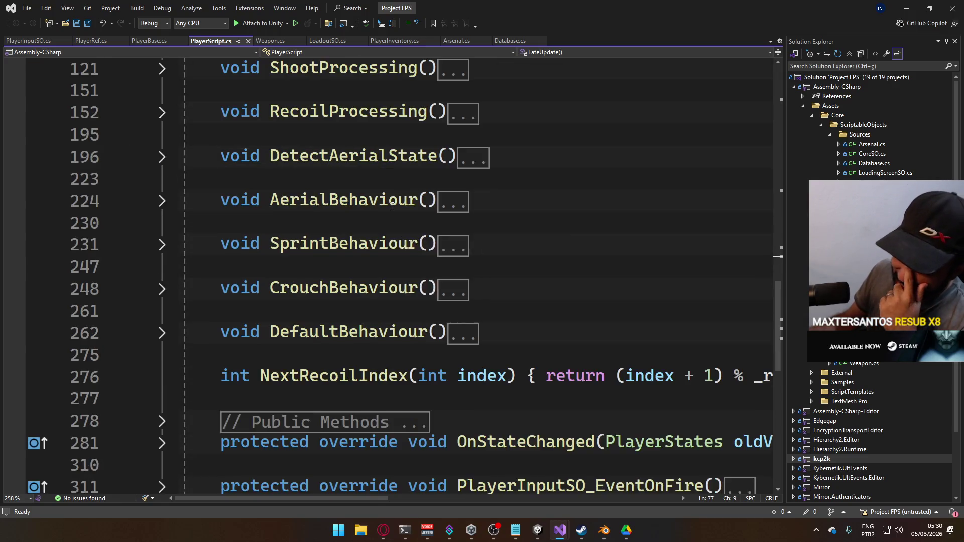
pyautogui.scroll(5, 386, 210)
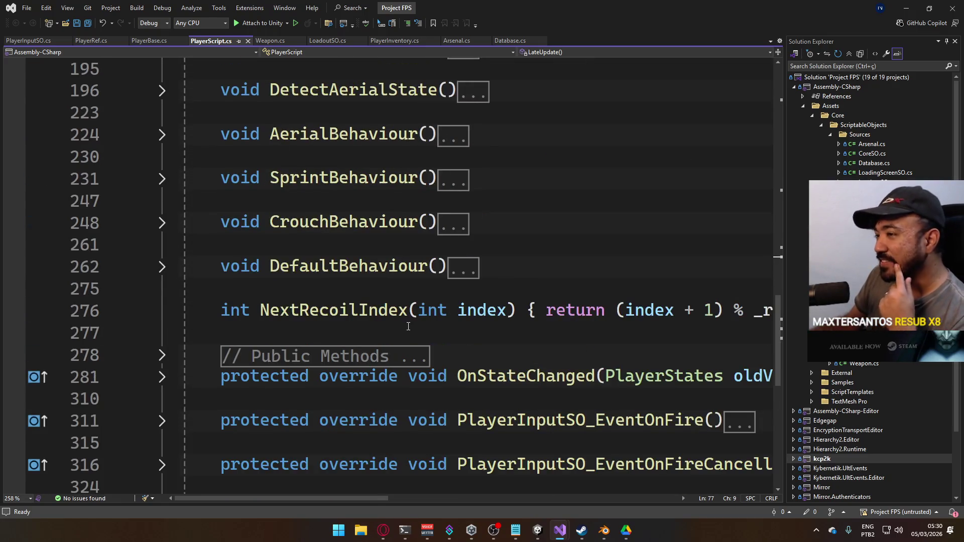
pyautogui.click(162, 355)
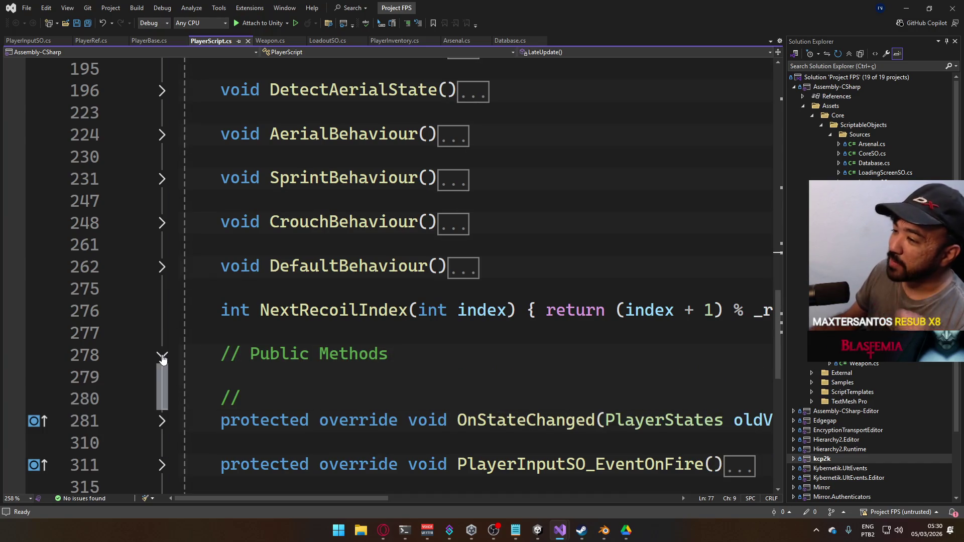
pyautogui.click(162, 356)
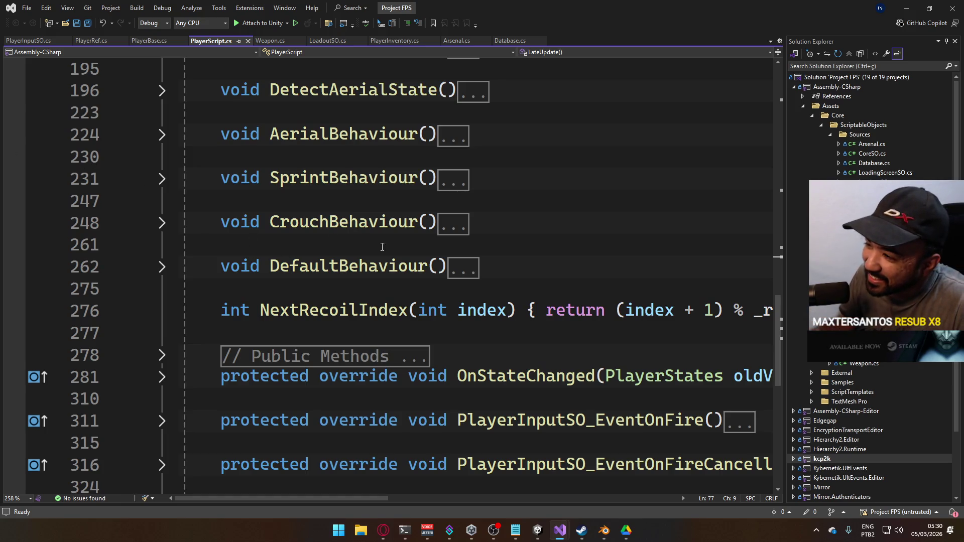
pyautogui.click(163, 357)
pyautogui.click(162, 357)
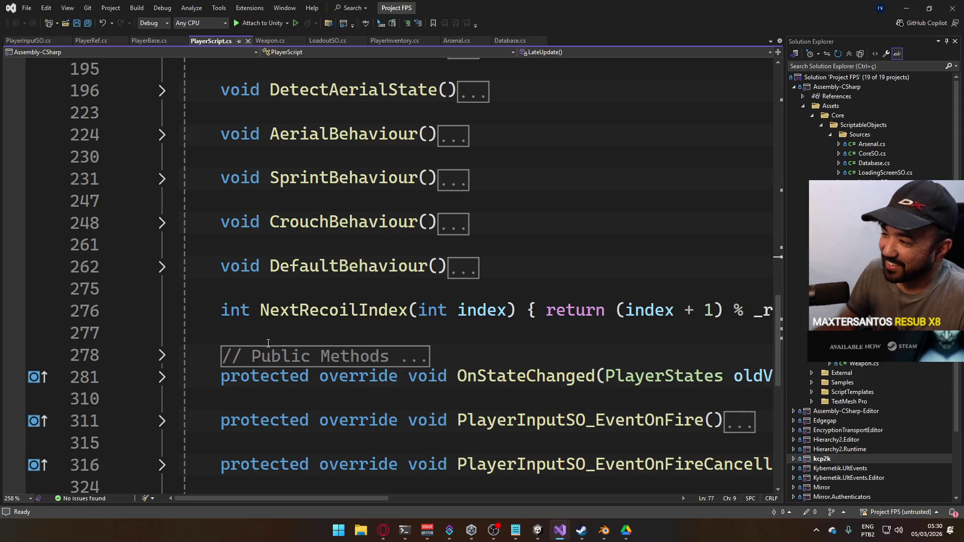
pyautogui.click(163, 357)
pyautogui.click(274, 373)
pyautogui.click(429, 354)
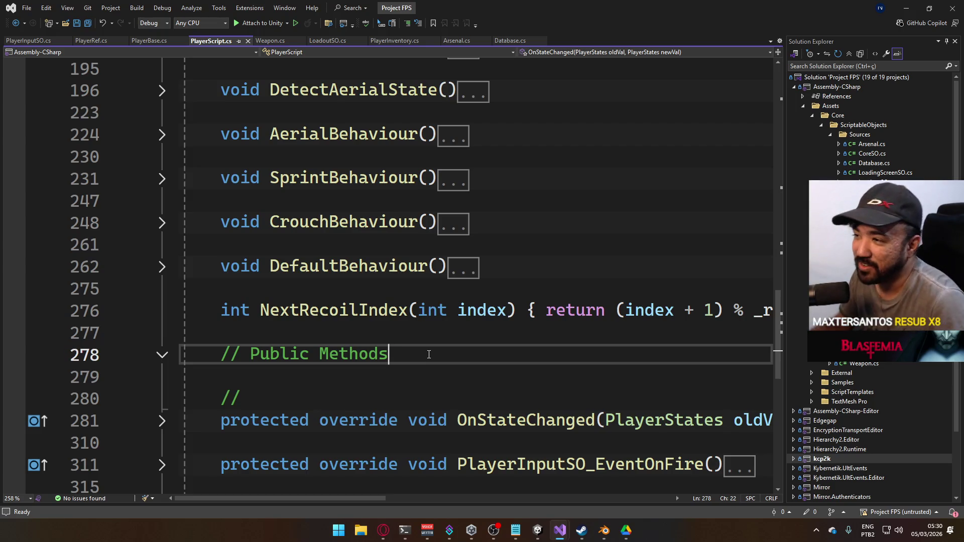
pyautogui.scroll(8, 454, 382)
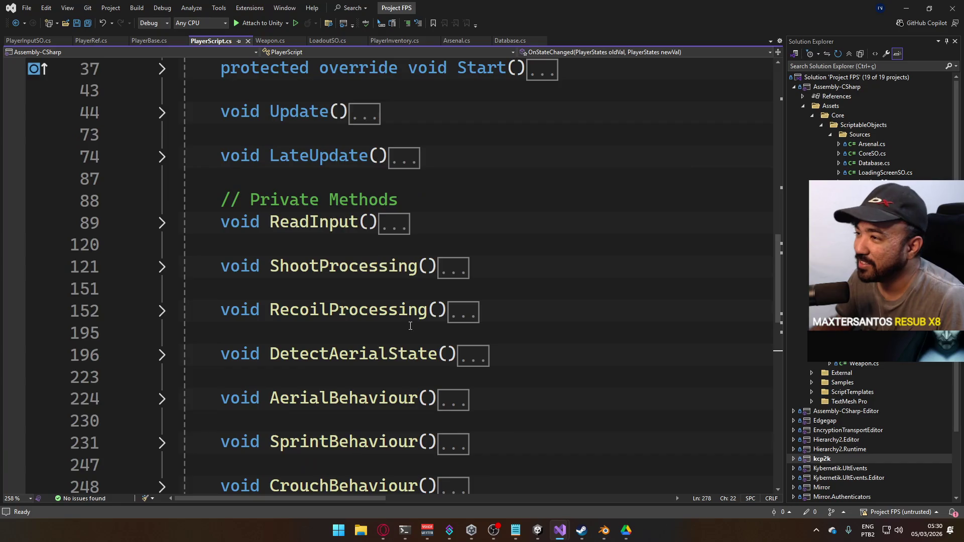
pyautogui.scroll(2, 407, 307)
pyautogui.scroll(-8, 404, 291)
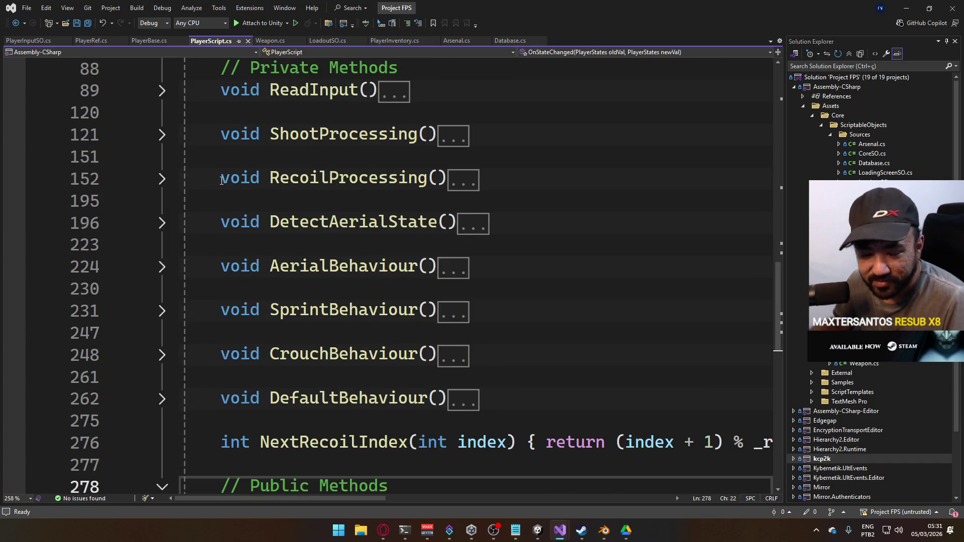
pyautogui.click(162, 179)
pyautogui.click(162, 179)
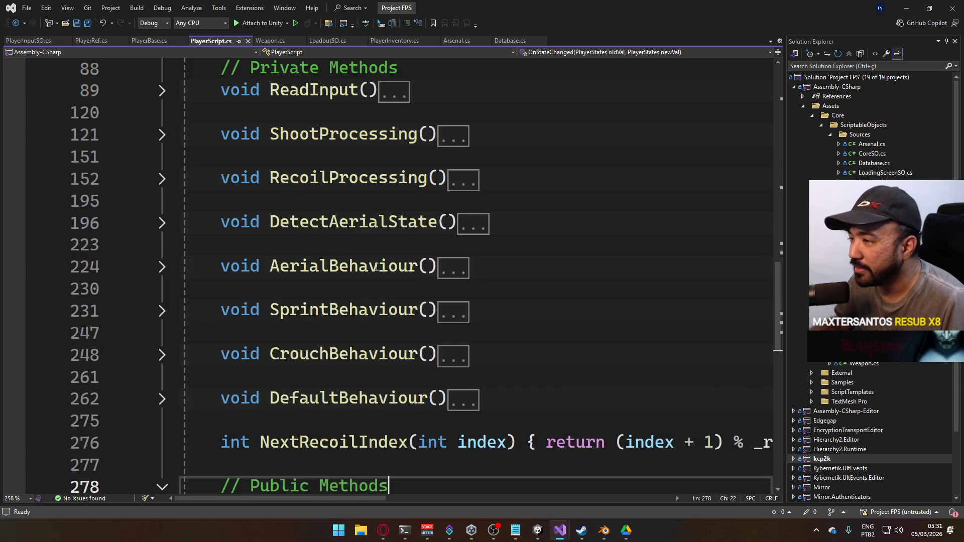
pyautogui.scroll(-6, 365, 279)
pyautogui.scroll(2, 365, 279)
pyautogui.scroll(1, 365, 279)
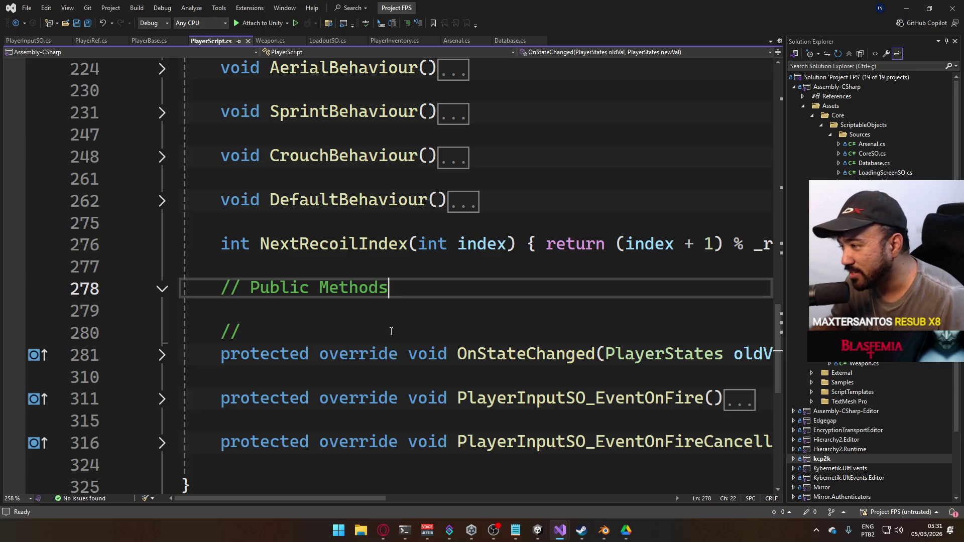
pyautogui.scroll(8, 545, 259)
pyautogui.scroll(-3, 495, 257)
pyautogui.scroll(-5, 507, 279)
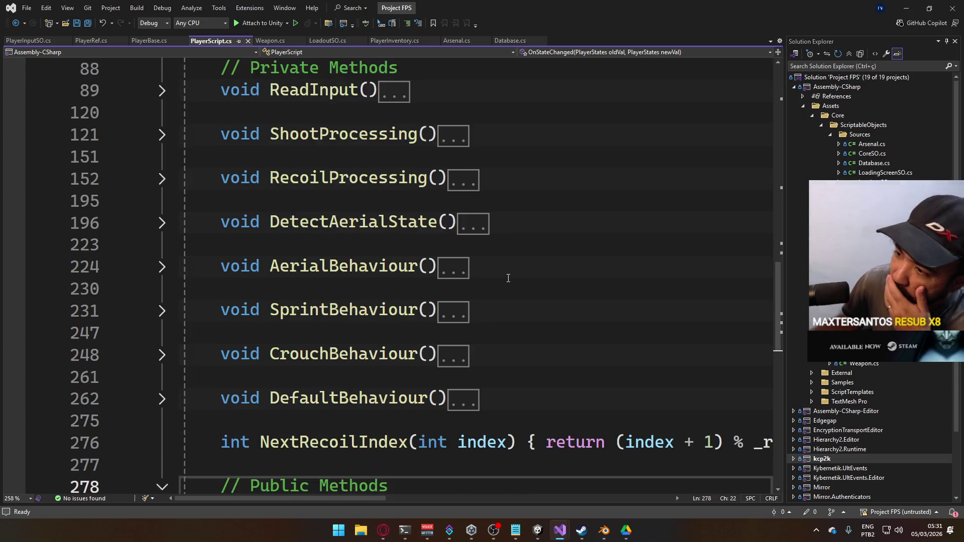
pyautogui.scroll(3, 492, 289)
pyautogui.scroll(3, 238, 211)
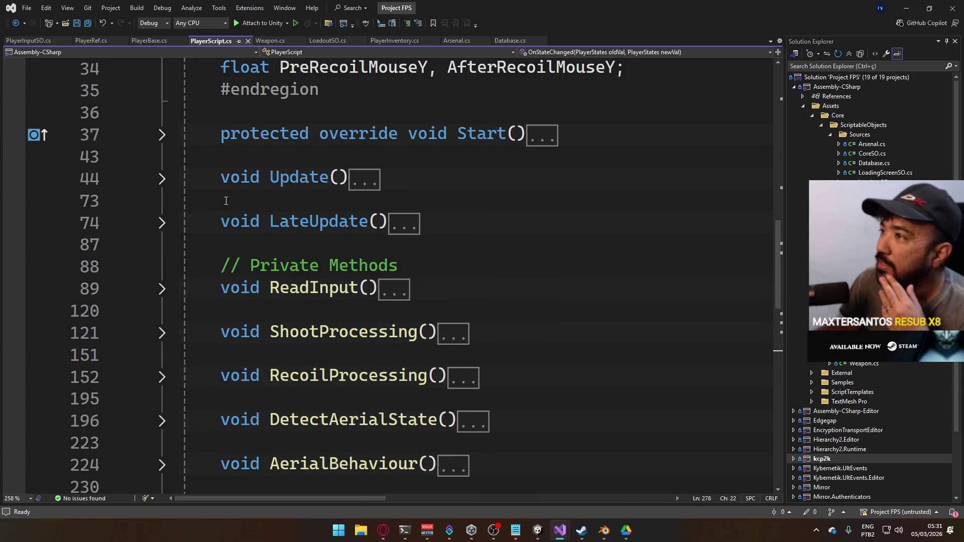
pyautogui.click(554, 525)
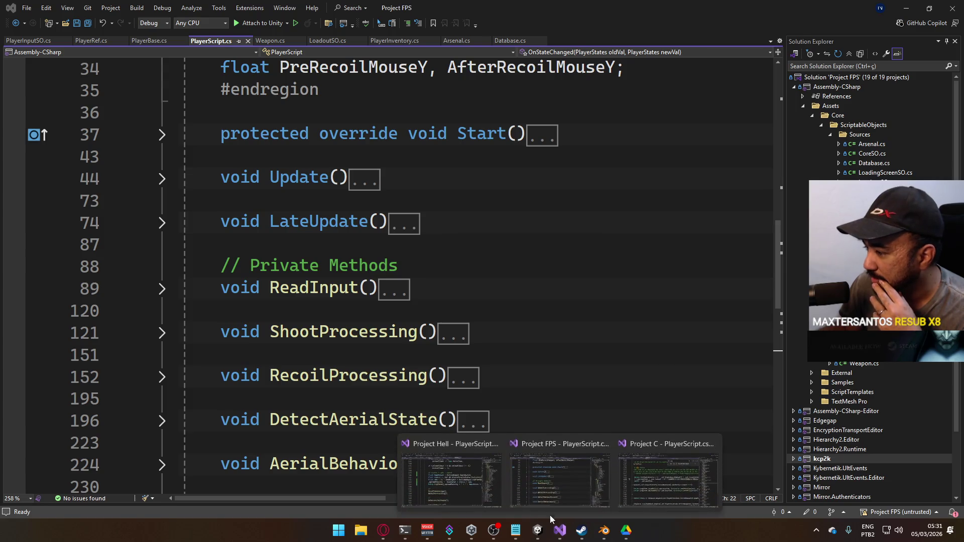
# - Switch to the Project Hell solution's PlayerScript in Visual Studio
pyautogui.click(469, 470)
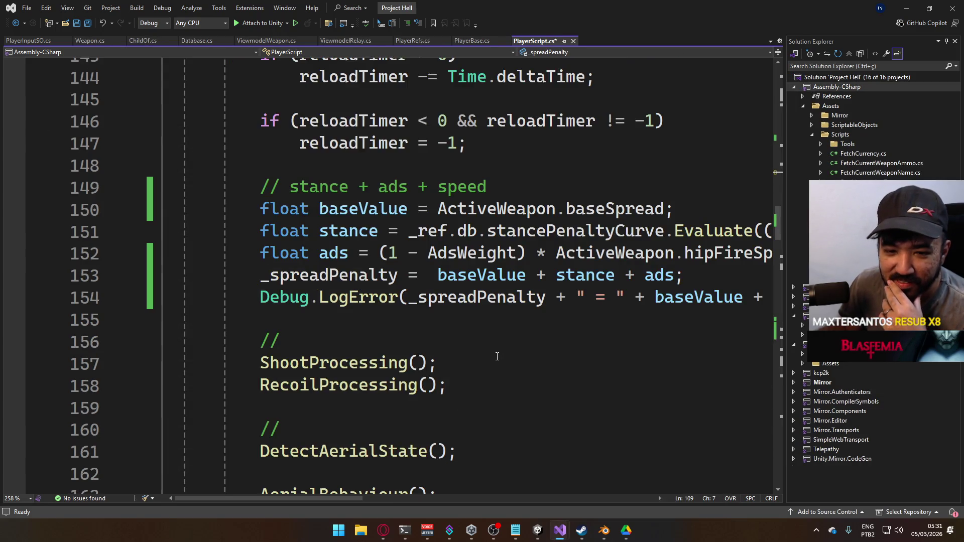
pyautogui.scroll(-7, 497, 309)
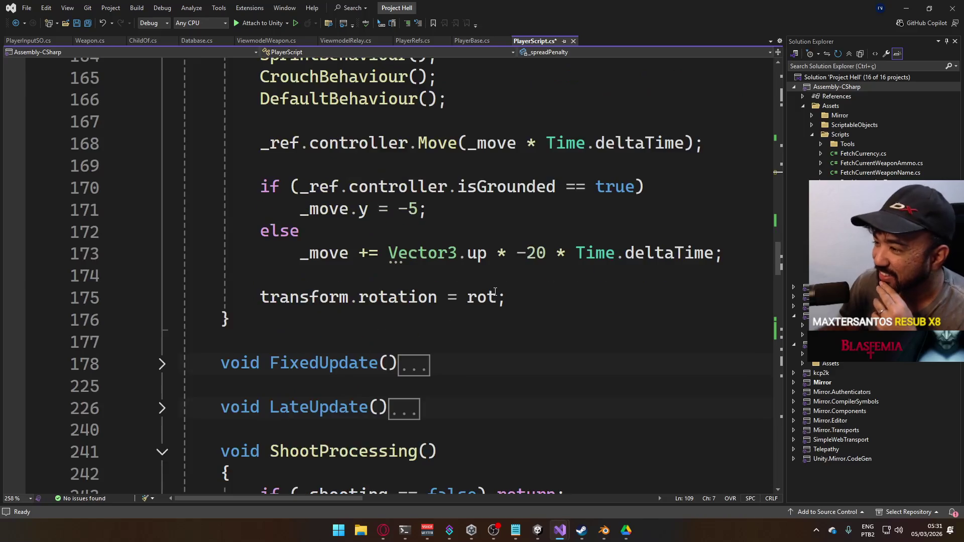
pyautogui.scroll(2, 487, 296)
pyautogui.scroll(6, 487, 296)
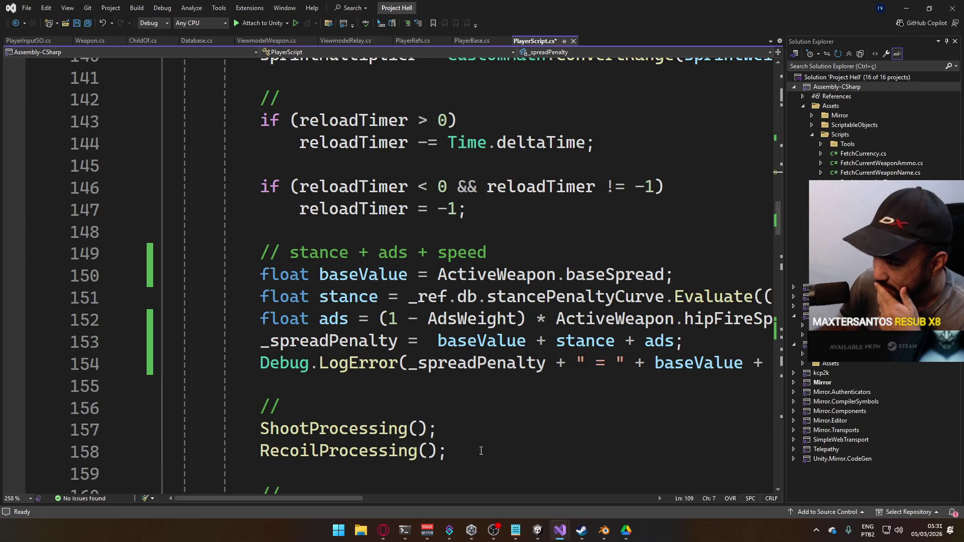
pyautogui.moveTo(340, 498)
pyautogui.mouseDown()
pyautogui.moveTo(408, 497)
pyautogui.moveTo(373, 486)
pyautogui.moveTo(354, 498)
pyautogui.mouseUp()
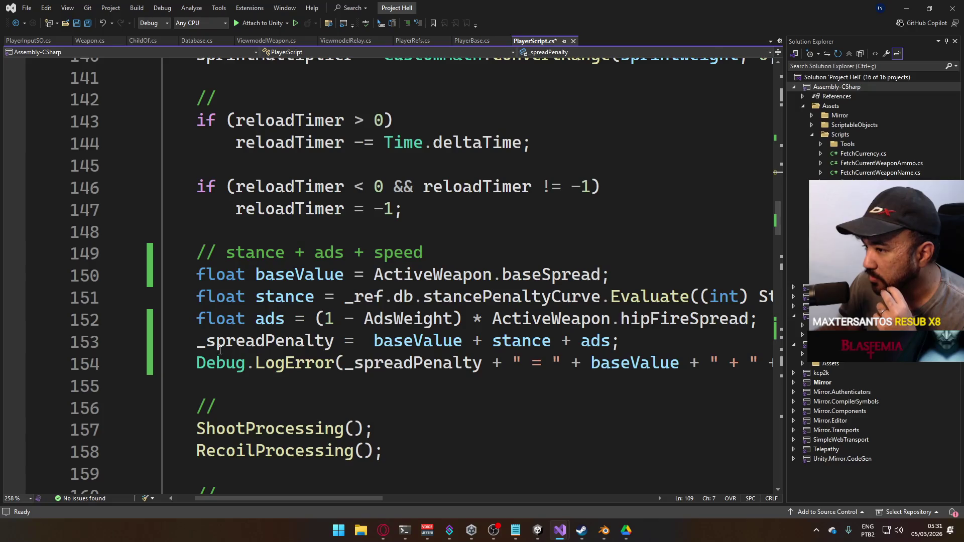
# - Insert a line above the _spreadPenalty sum and type 'float movement ='
pyautogui.click(198, 341)
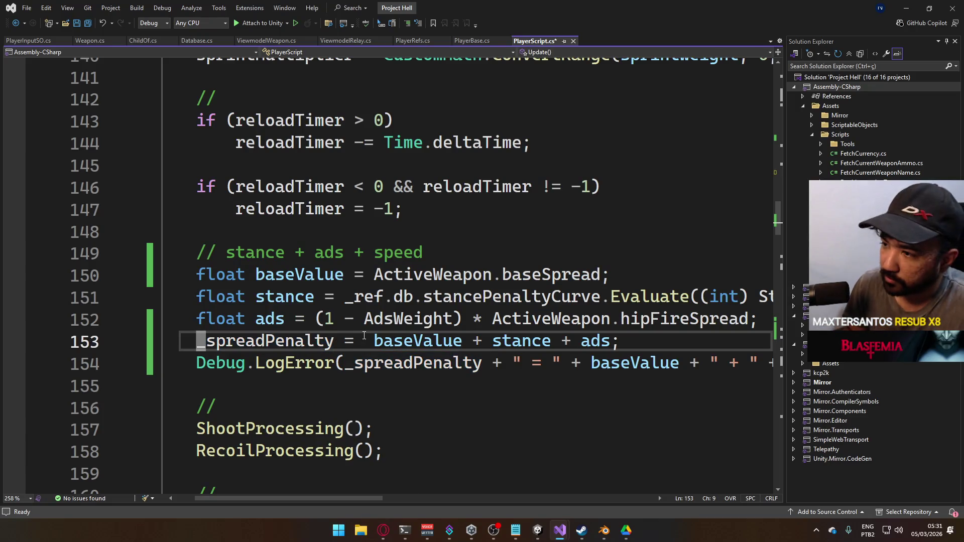
pyautogui.press('Insert')
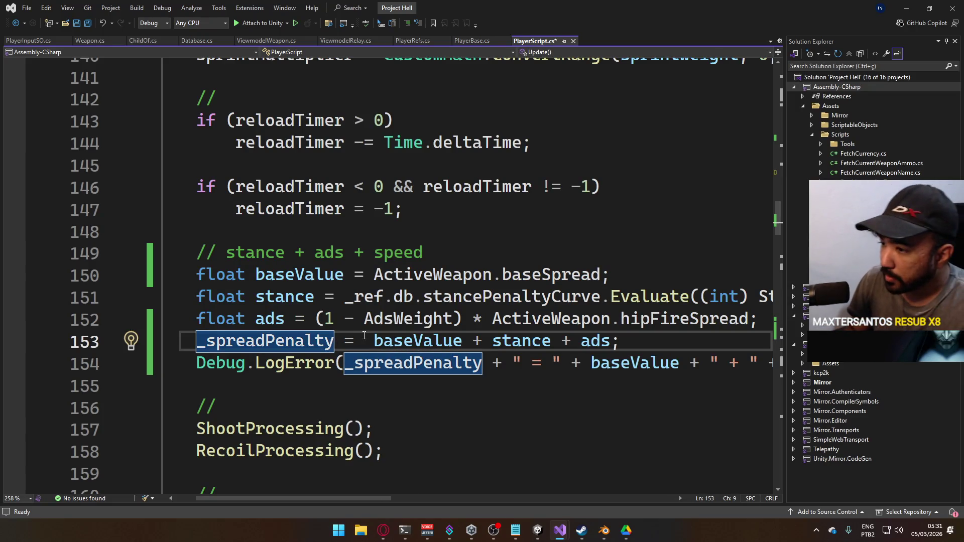
pyautogui.hotkey('ctrl', 'Return')
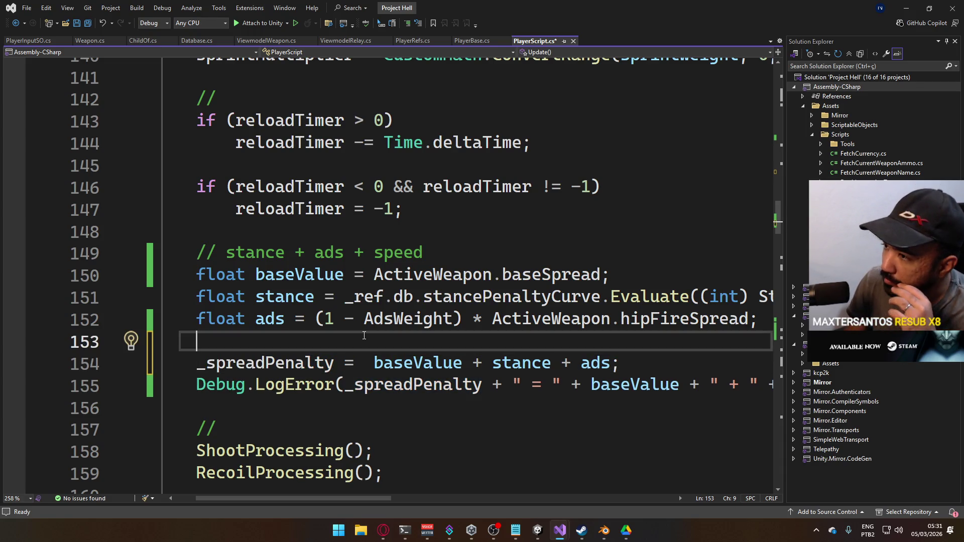
pyautogui.scroll(-5, 428, 356)
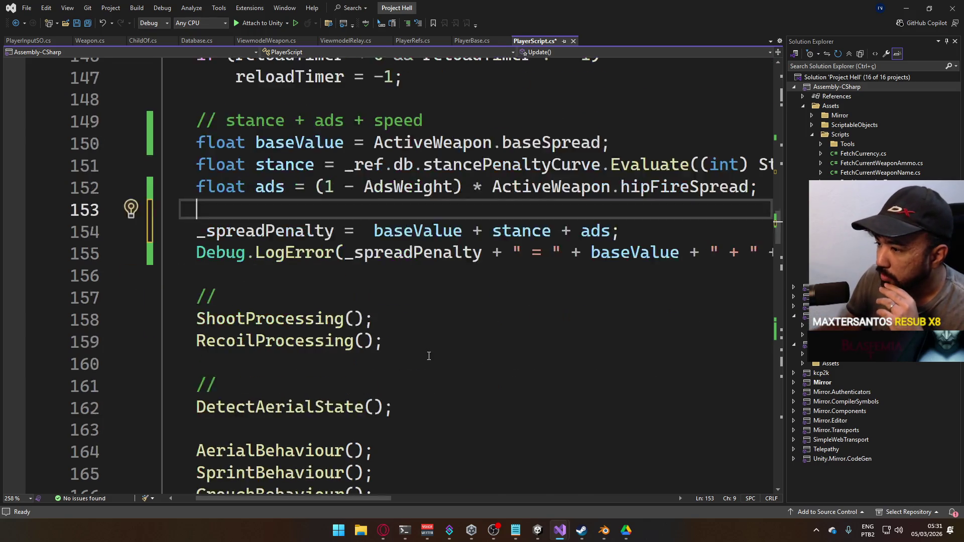
pyautogui.scroll(-2, 432, 356)
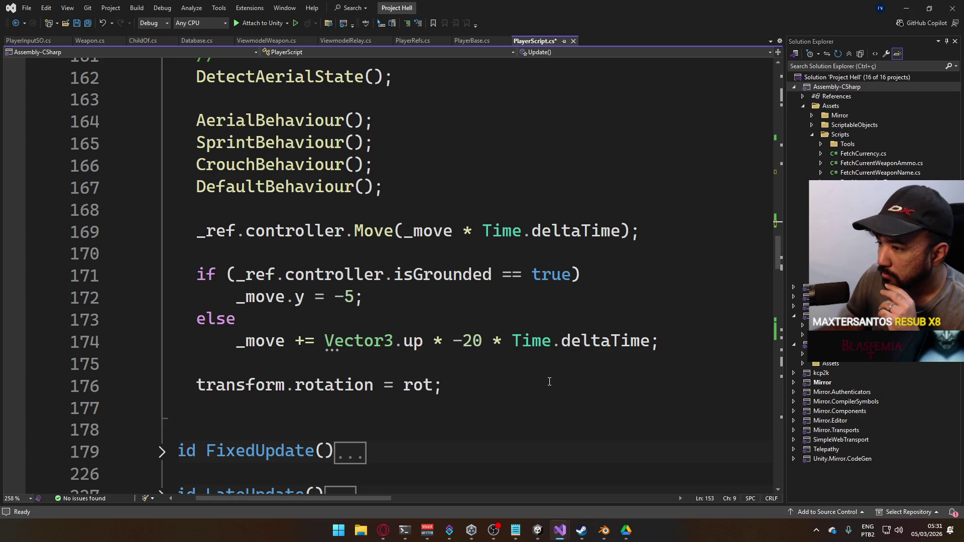
pyautogui.scroll(2, 549, 382)
pyautogui.scroll(2, 549, 382)
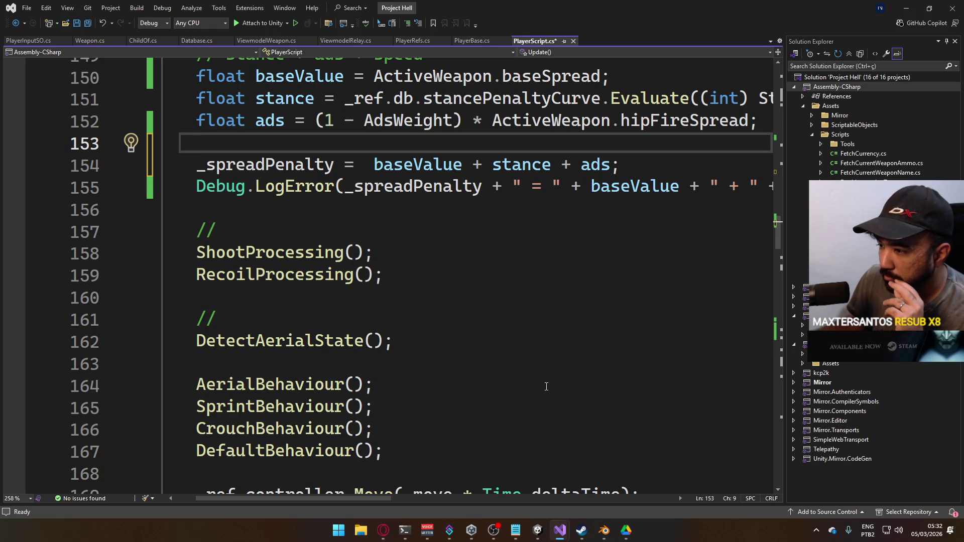
pyautogui.scroll(2, 546, 386)
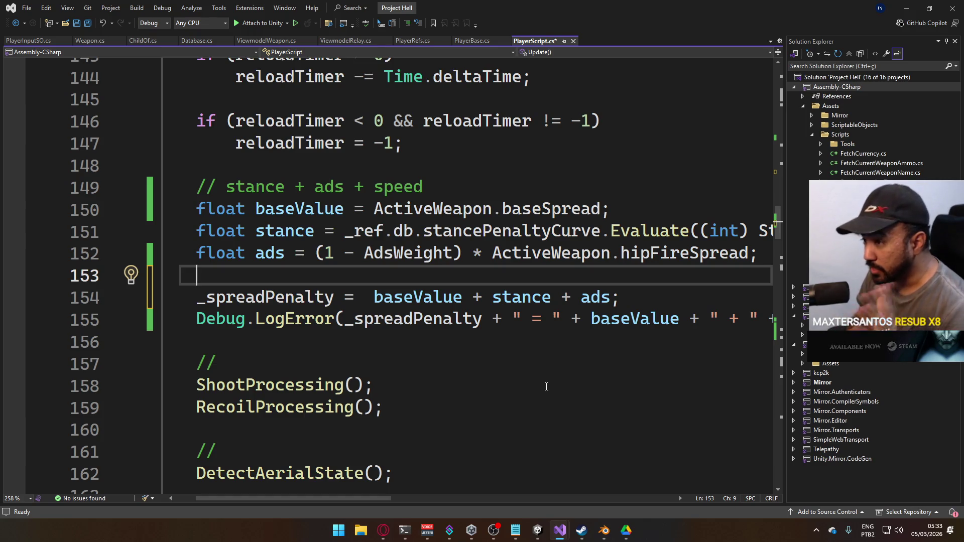
pyautogui.write('floa')
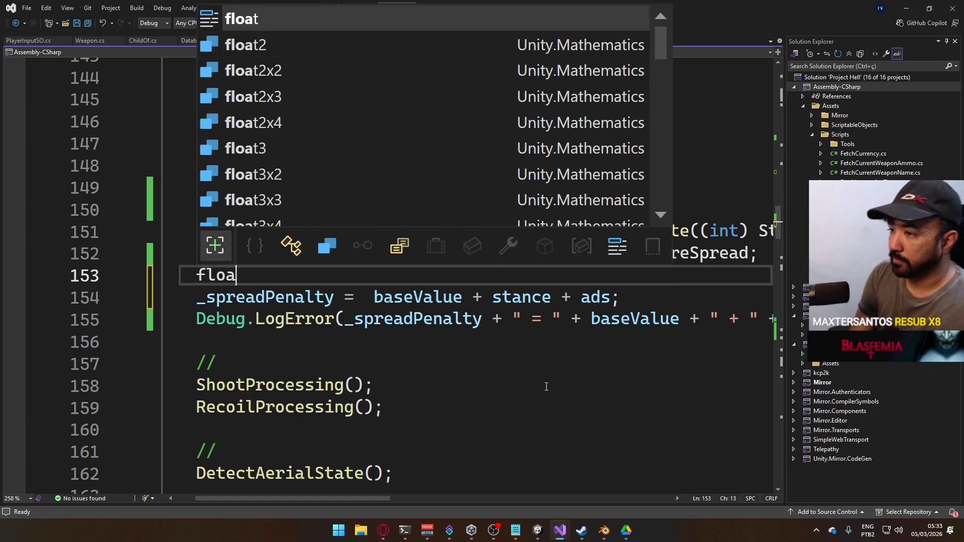
pyautogui.write('t movement =')
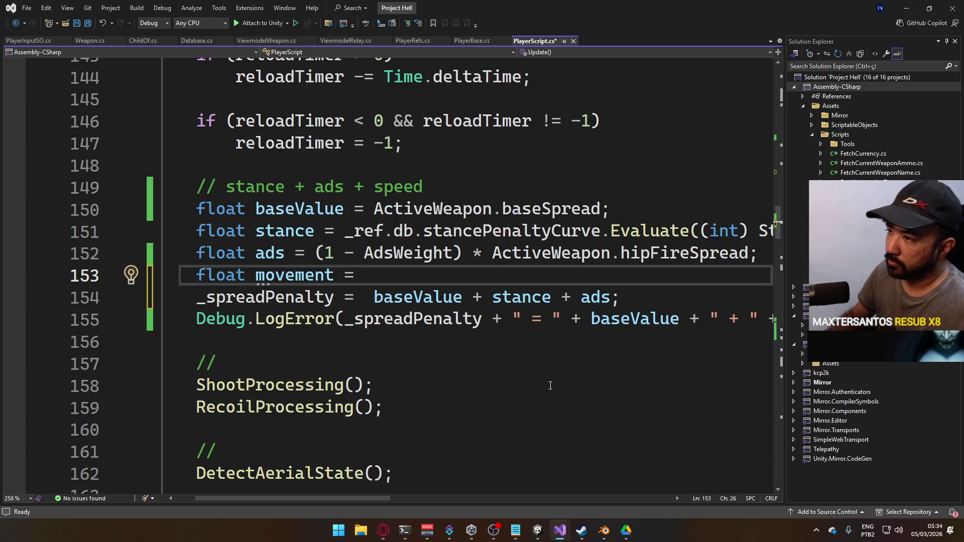
# - Below the spread comment, add the line 'vector3 input = new Vec(_x, 0, _y);'
pyautogui.click(480, 185)
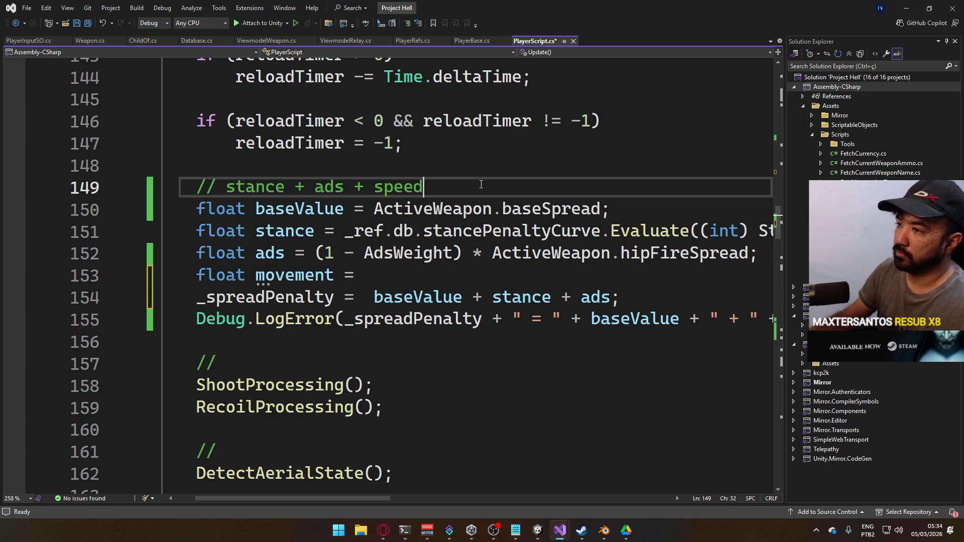
pyautogui.press('Return')
pyautogui.write('vec')
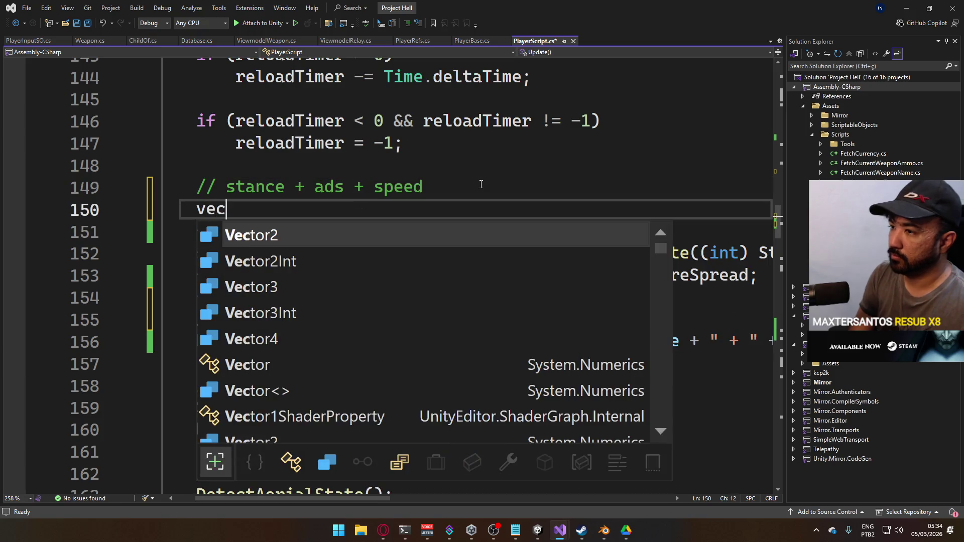
pyautogui.write('Vector3 input ')
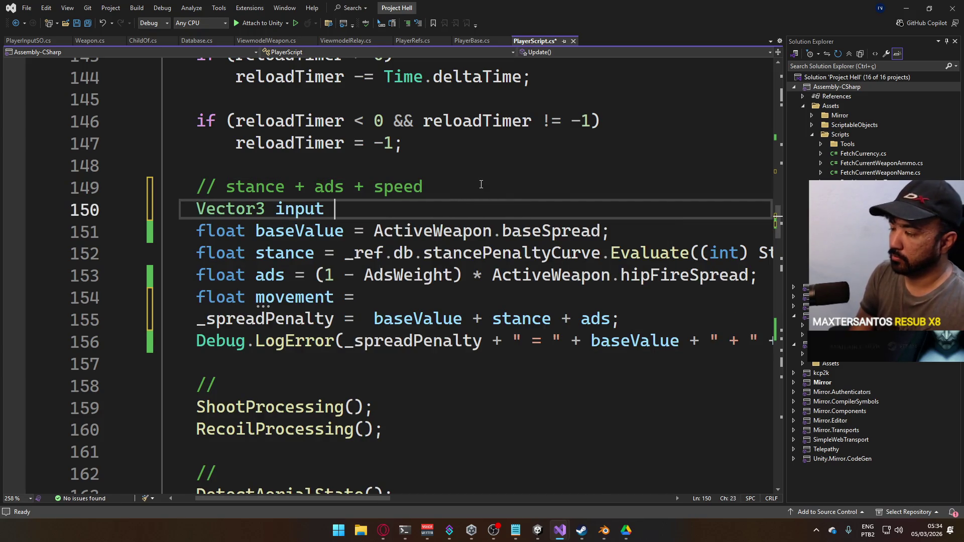
pyautogui.write('=')
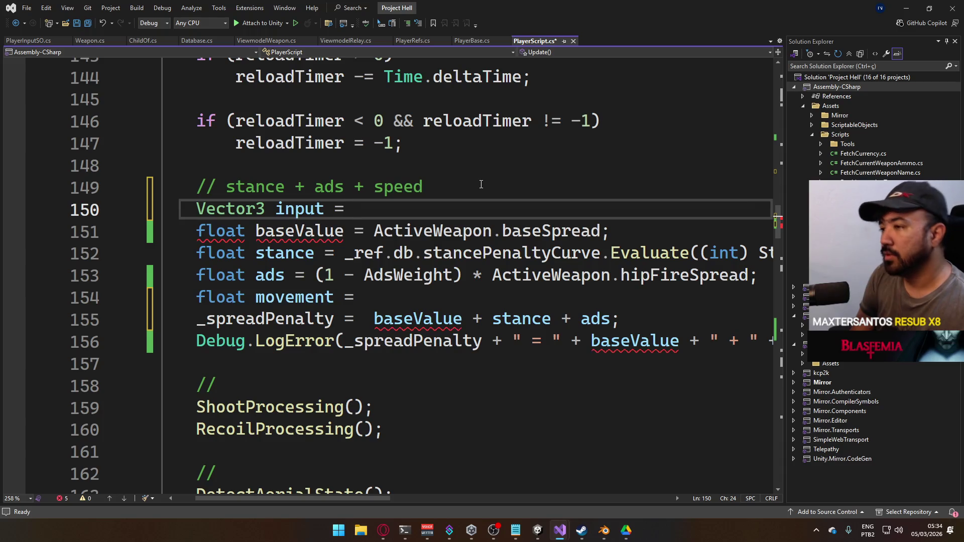
pyautogui.write(' new Vec(')
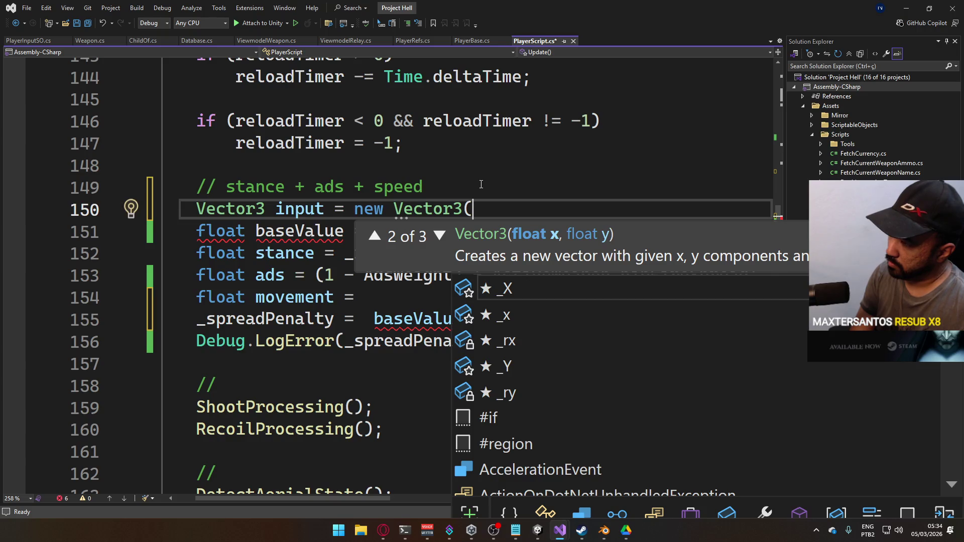
pyautogui.write('_x, 0,')
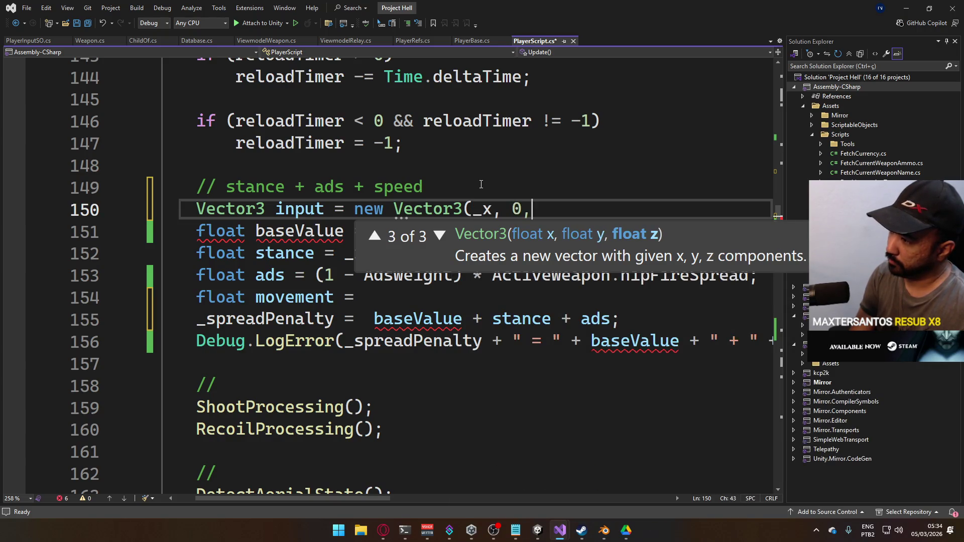
pyautogui.write(' _y);')
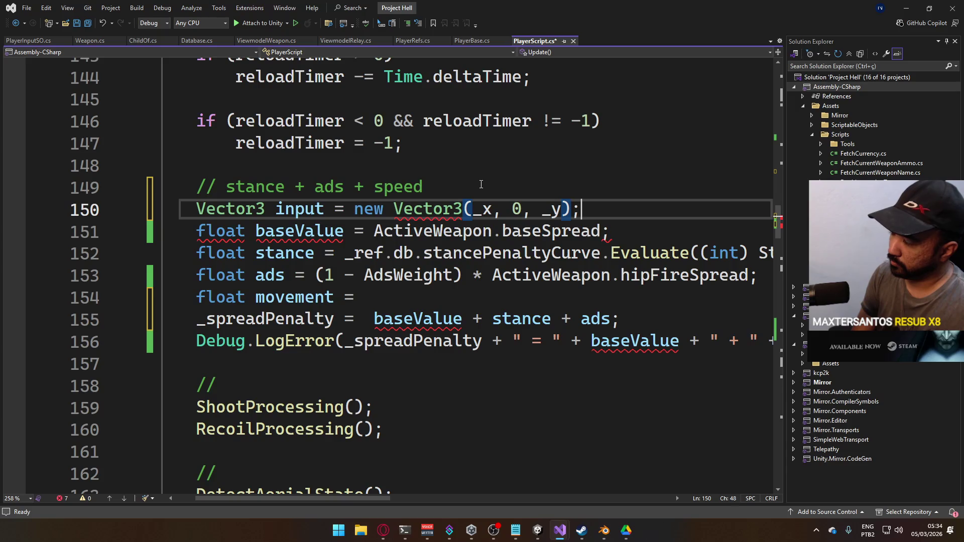
# - Finish the Vector3 input declaration, add a blank line after it, and save
pyautogui.press('Left')
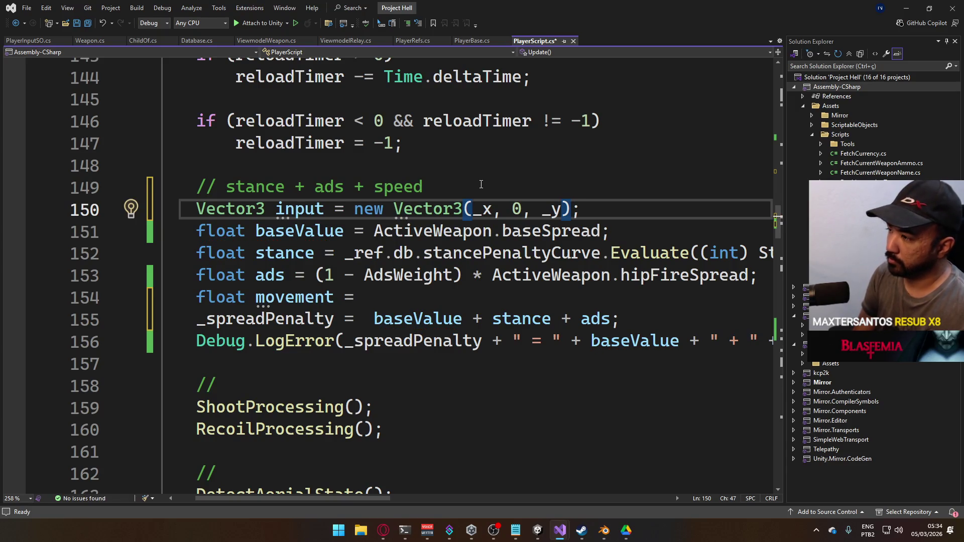
pyautogui.press('End')
pyautogui.press('Return')
pyautogui.hotkey('ctrl', 's')
pyautogui.press('Down')
pyautogui.press('Down')
pyautogui.press('Down')
pyautogui.press('Down')
pyautogui.press('Down')
# - Extend the float movement line to 'input.magnitude *' and go to Database.cs
pyautogui.press('Up')
pyautogui.press('End')
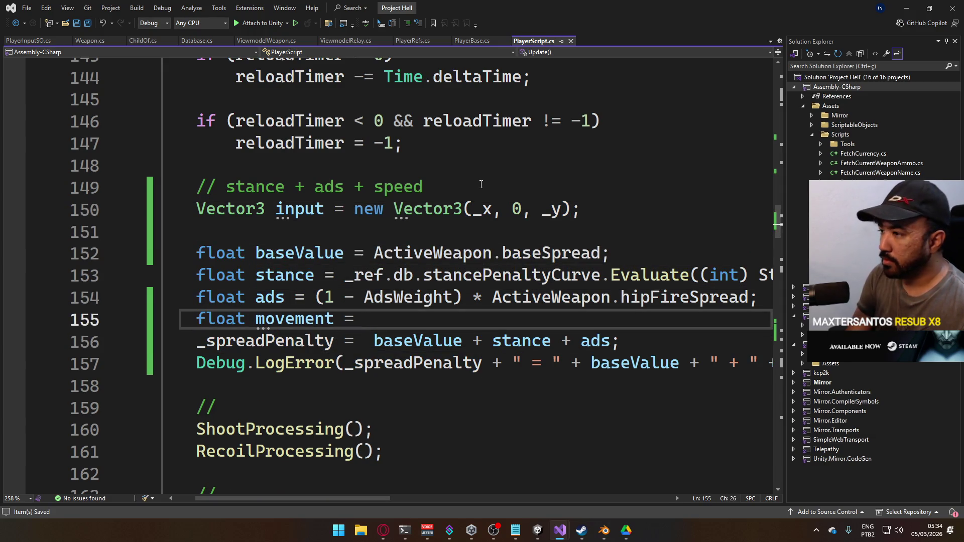
pyautogui.write('input.')
pyautogui.press('Tab')
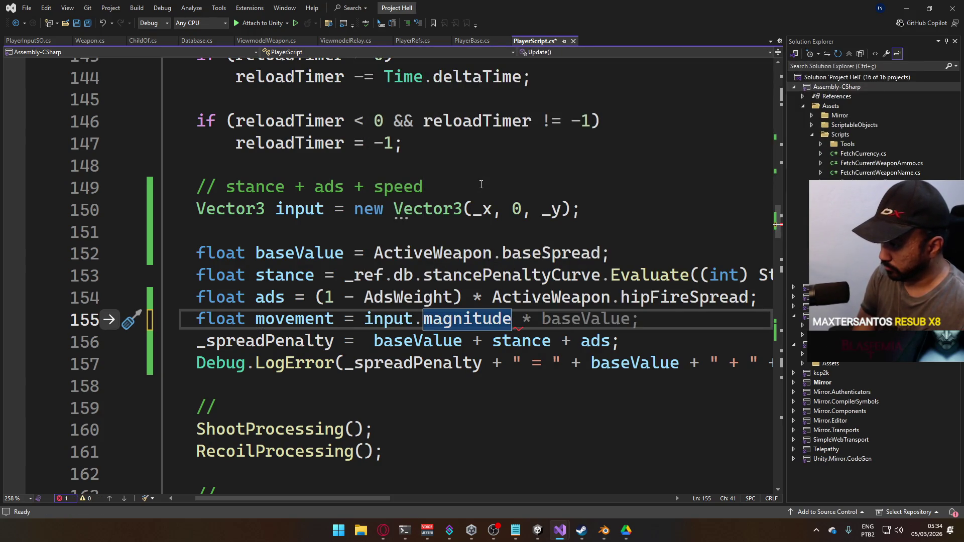
pyautogui.write('*')
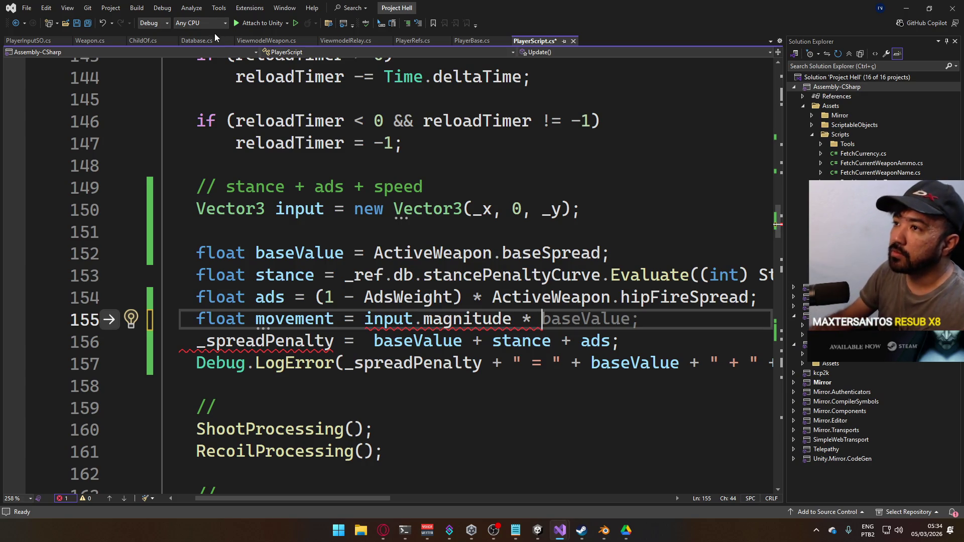
pyautogui.click(197, 41)
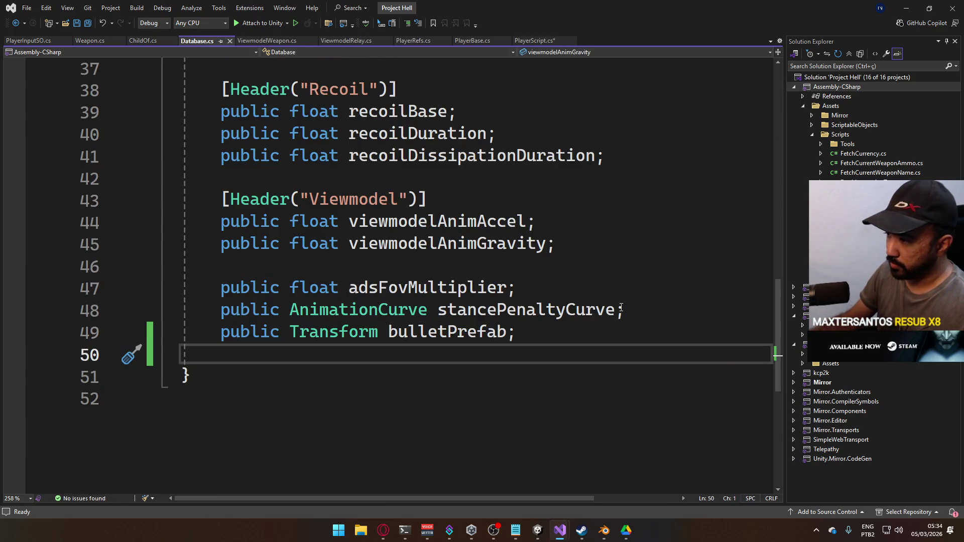
# - Add 'public float movementPenaltyPerUnit;' after stancePenaltyCurve in Database.cs and save
pyautogui.click(656, 312)
pyautogui.press('Return')
pyautogui.write('p')
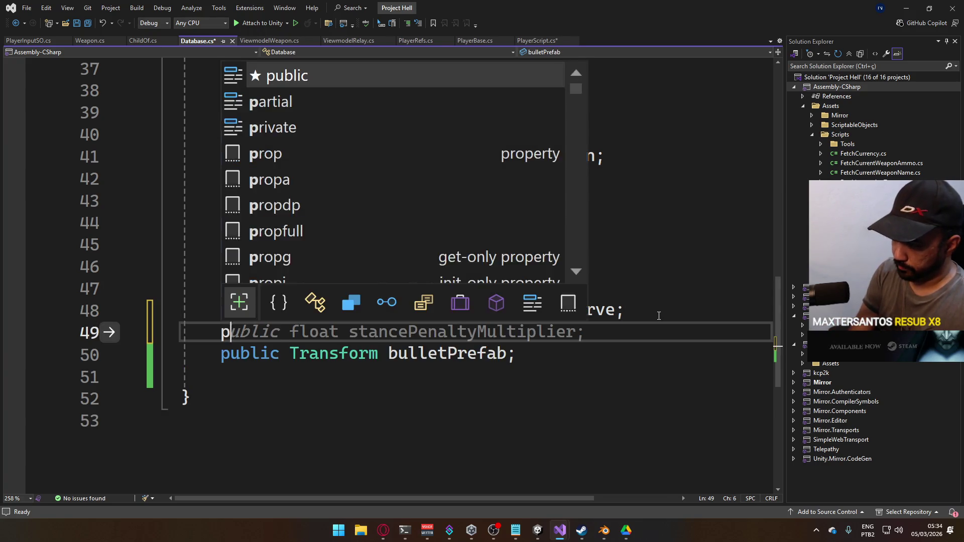
pyautogui.write('ublic float ')
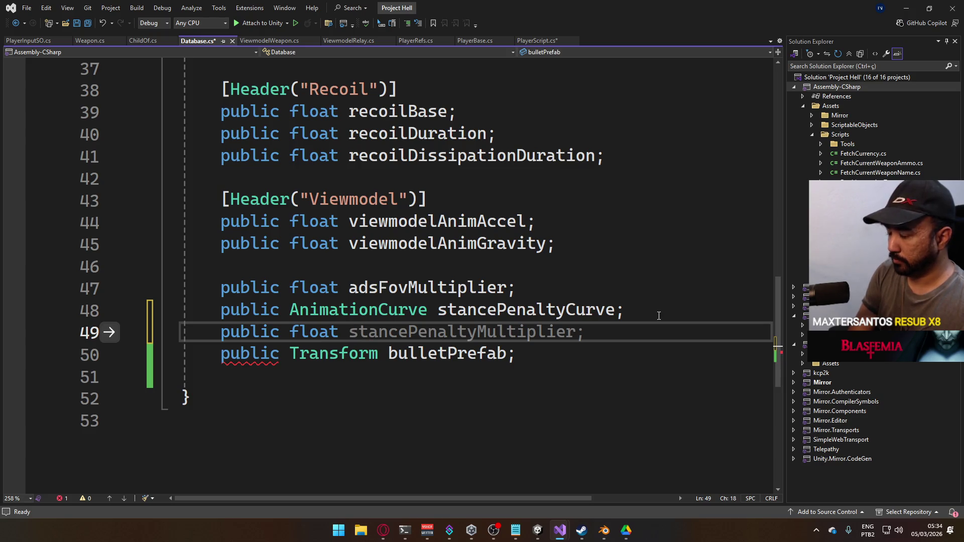
pyautogui.write('m')
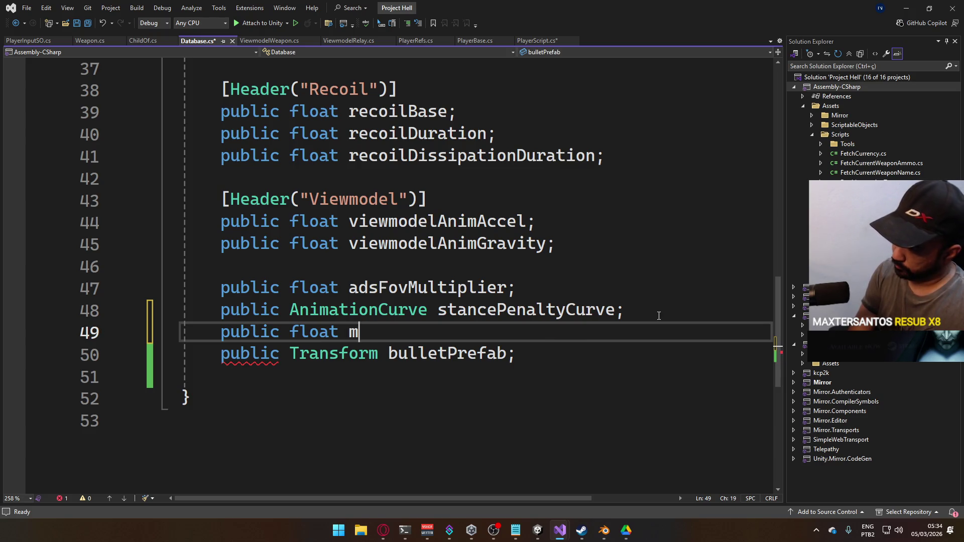
pyautogui.write('ovementPenalt')
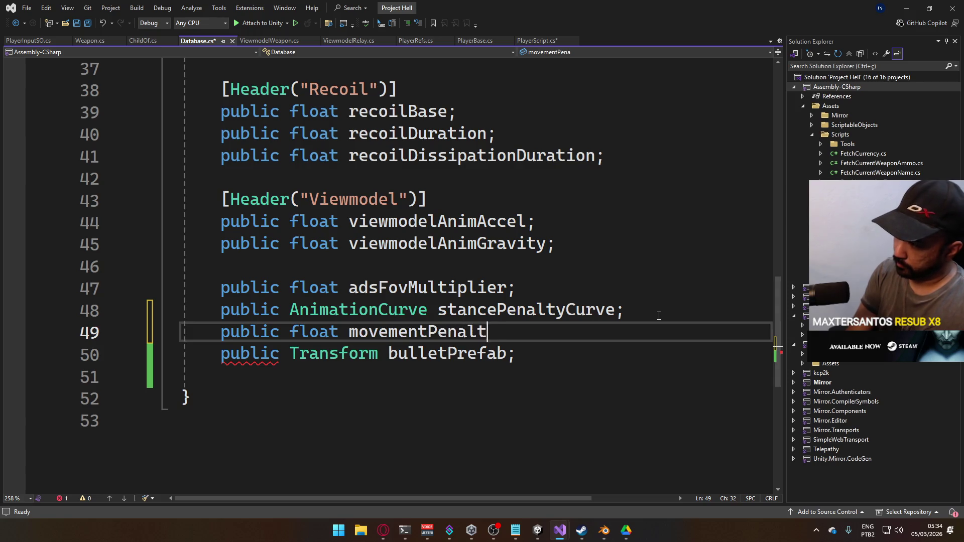
pyautogui.write('yPerUnit;')
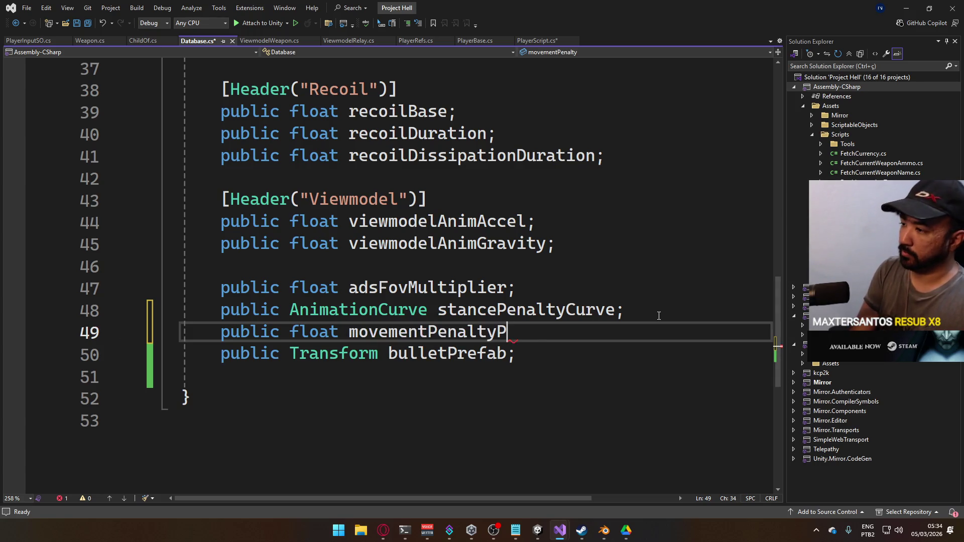
pyautogui.hotkey('ctrl', 's')
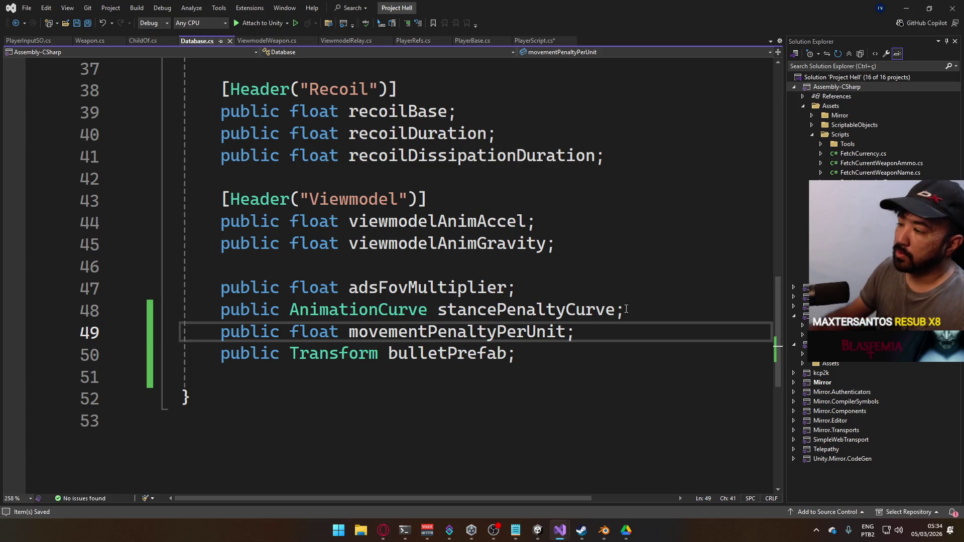
# - Rename the field to movementPenaltyMultiplier and save Database.cs
pyautogui.click(535, 40)
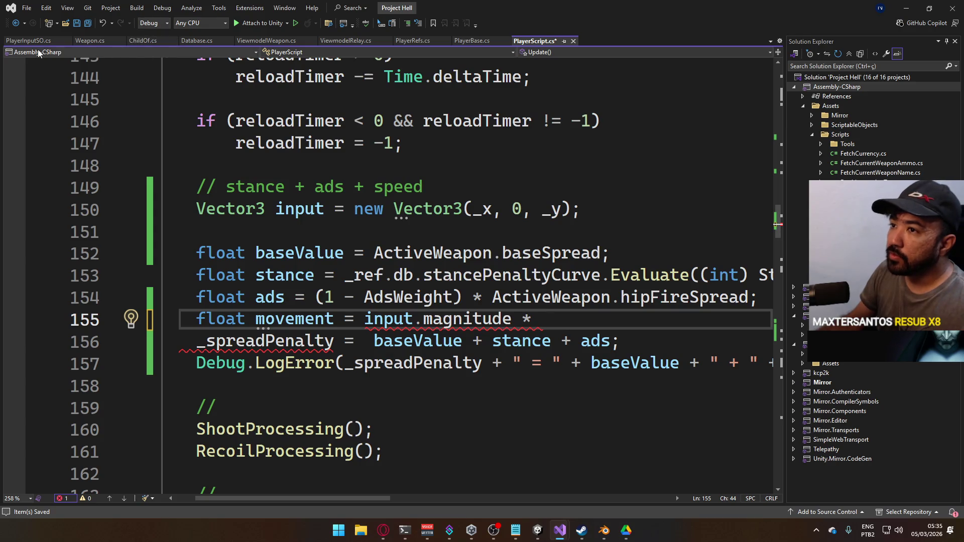
pyautogui.click(194, 40)
pyautogui.moveTo(498, 331); pyautogui.dragTo(566, 331)
pyautogui.write('Mu')
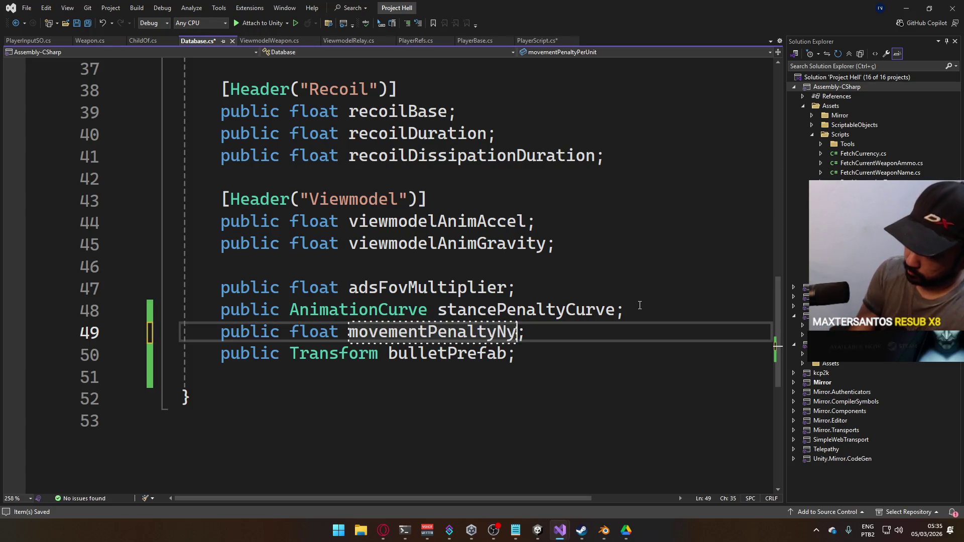
pyautogui.write('ltiplier')
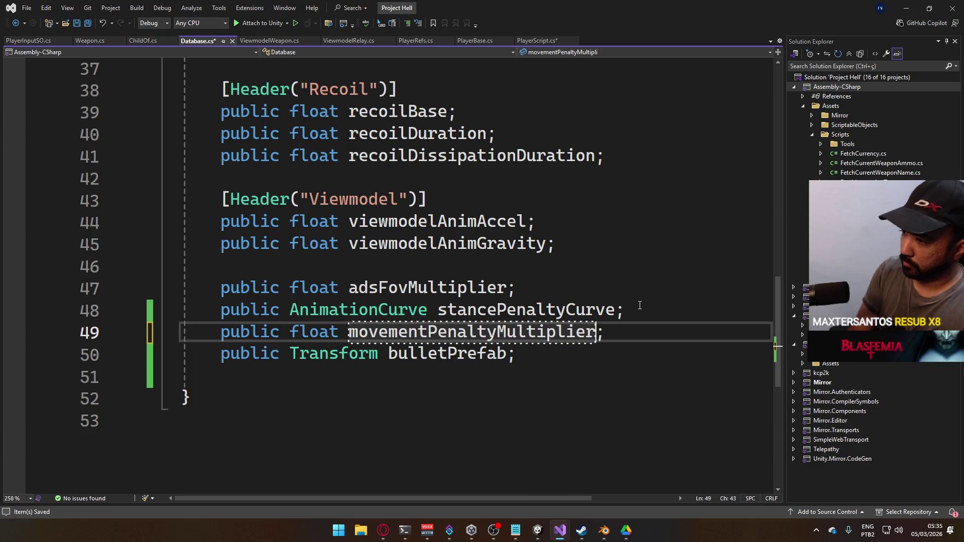
pyautogui.press('Return')
pyautogui.hotkey('ctrl', 's')
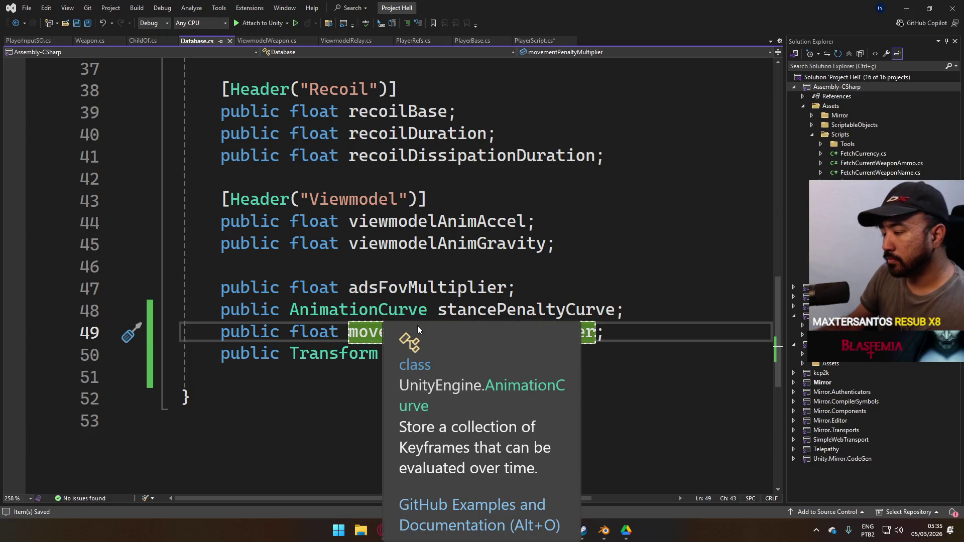
# - Rename the field again to moveMagnitudePenaltyMultiplier and save
pyautogui.press('Up')
pyautogui.press('Up')
pyautogui.press('Up')
pyautogui.doubleClick(391, 334)
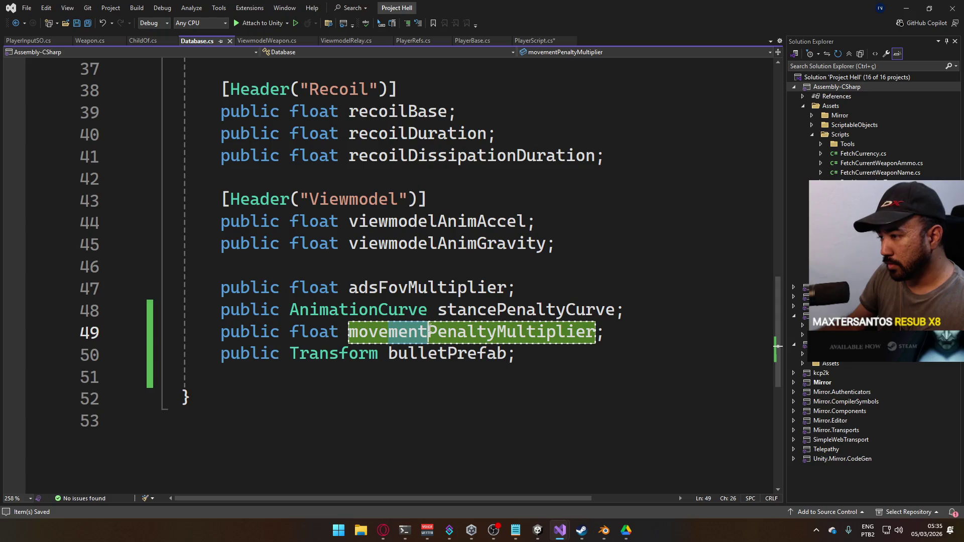
pyautogui.write('moveMag')
pyautogui.write('nitude')
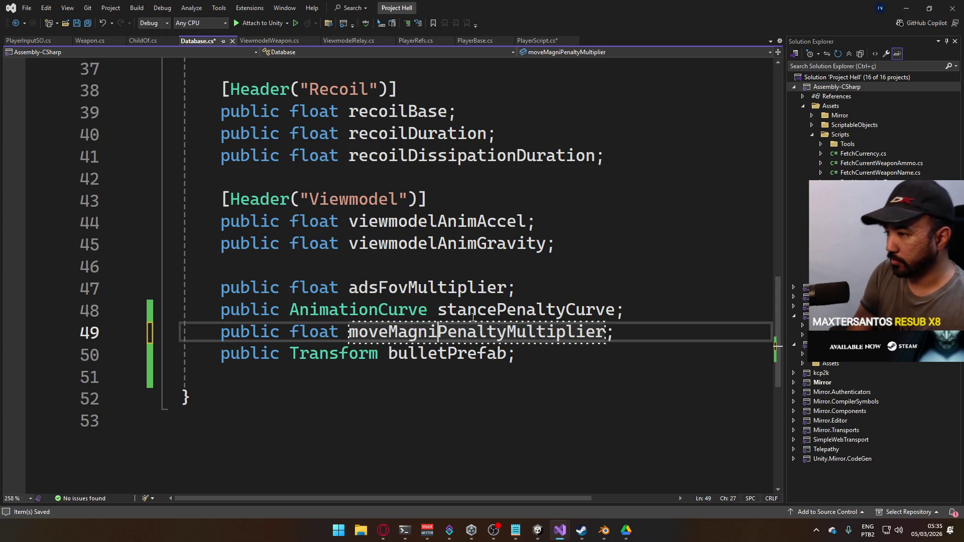
pyautogui.press('Return')
pyautogui.hotkey('ctrl', 's')
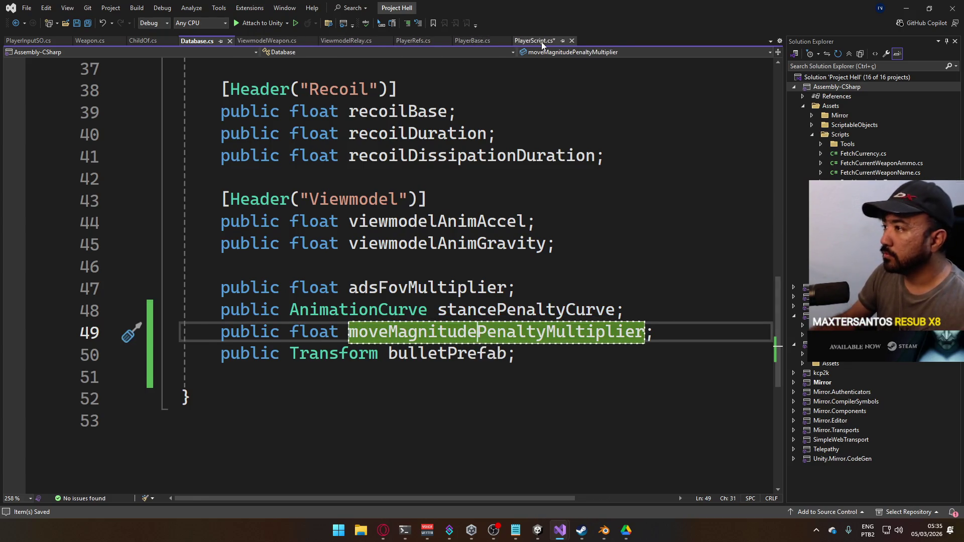
pyautogui.click(535, 41)
# - Complete the movement line as input.magnitude * _ref.db.moveMagnitudePenaltyMultiplier and save
pyautogui.write('movema')
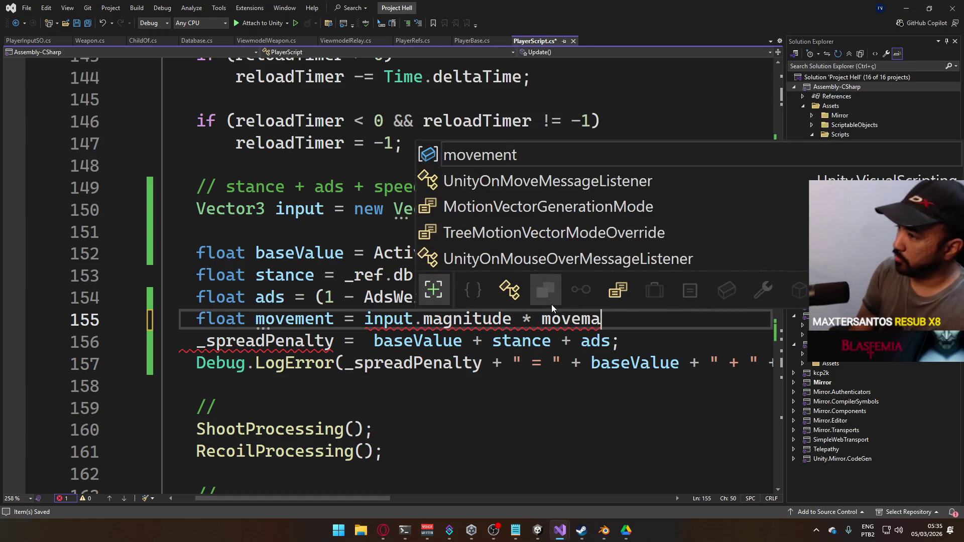
pyautogui.press('BackSpace')
pyautogui.press('BackSpace')
pyautogui.press('BackSpace')
pyautogui.press('BackSpace')
pyautogui.press('BackSpace')
pyautogui.write('_ref.db.moveMa')
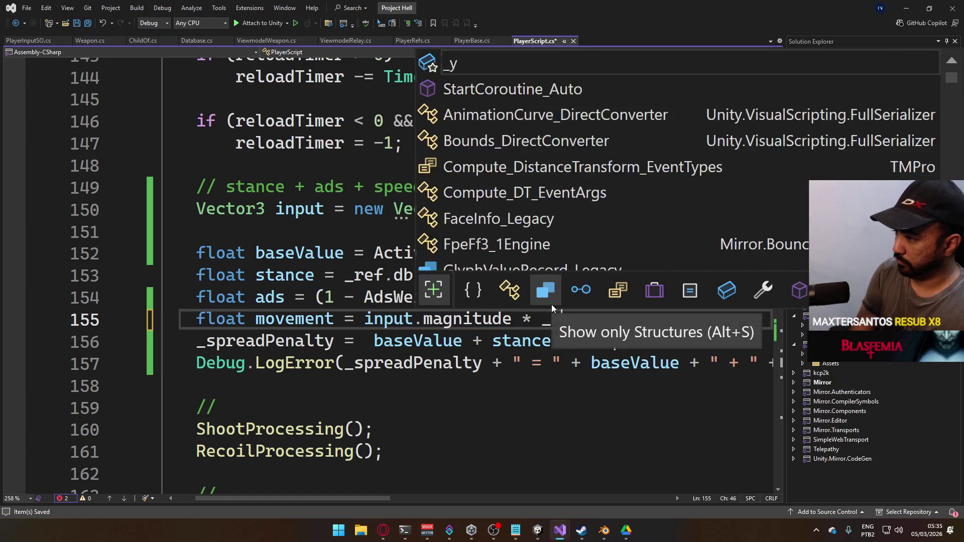
pyautogui.press('Tab')
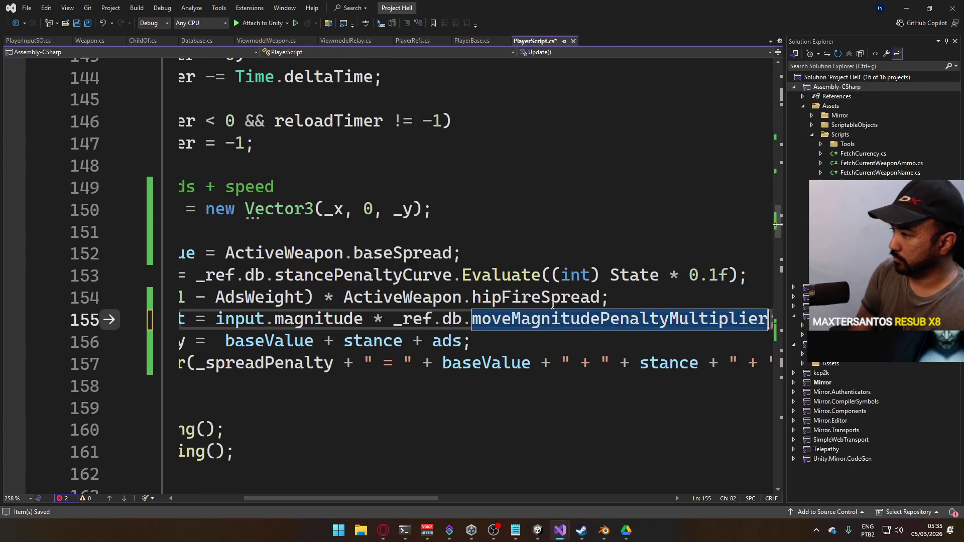
pyautogui.write(';')
pyautogui.hotkey('ctrl', 's')
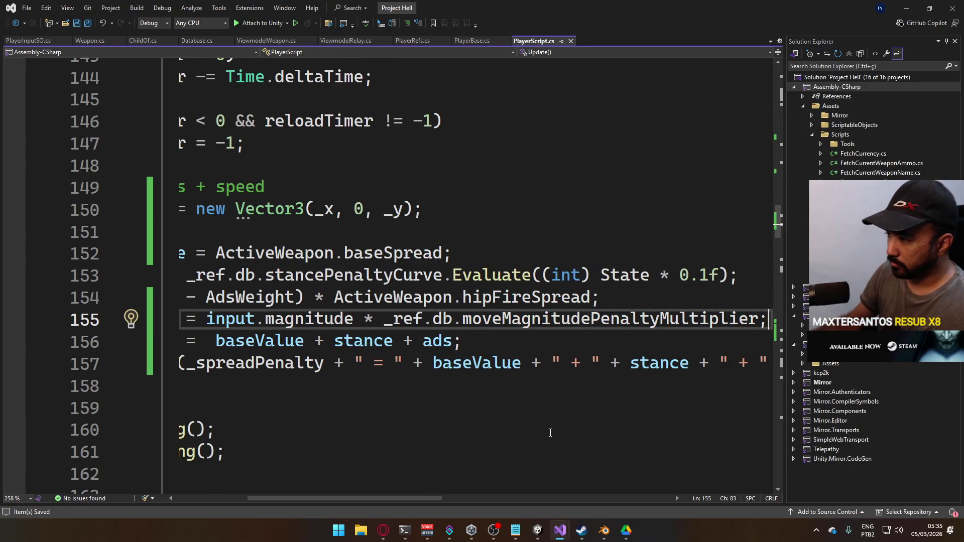
# - Append '+ movement' to the _spreadPenalty sum and save PlayerScript
pyautogui.moveTo(374, 498)
pyautogui.mouseDown()
pyautogui.moveTo(326, 489)
pyautogui.moveTo(345, 484)
pyautogui.mouseUp()
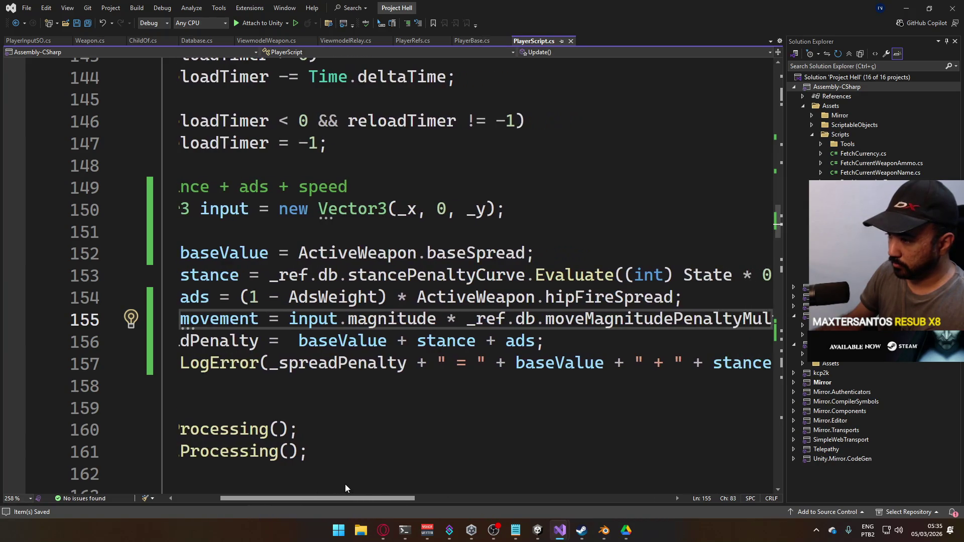
pyautogui.click(536, 341)
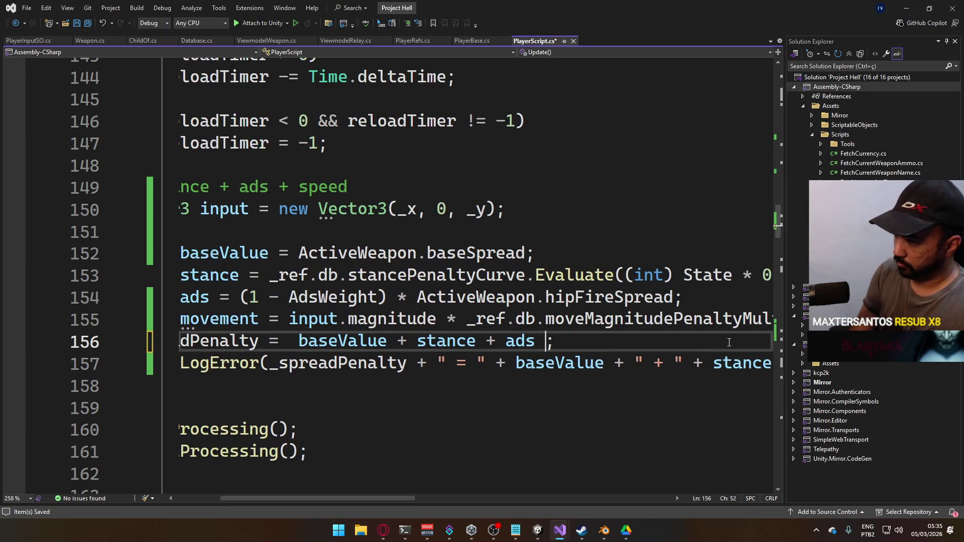
pyautogui.write('+ movement')
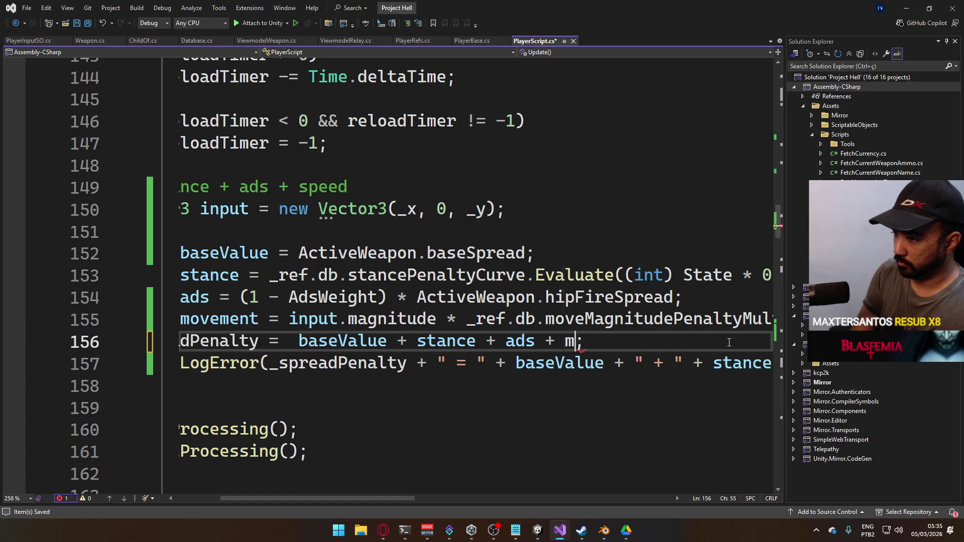
pyautogui.hotkey('ctrl', 's')
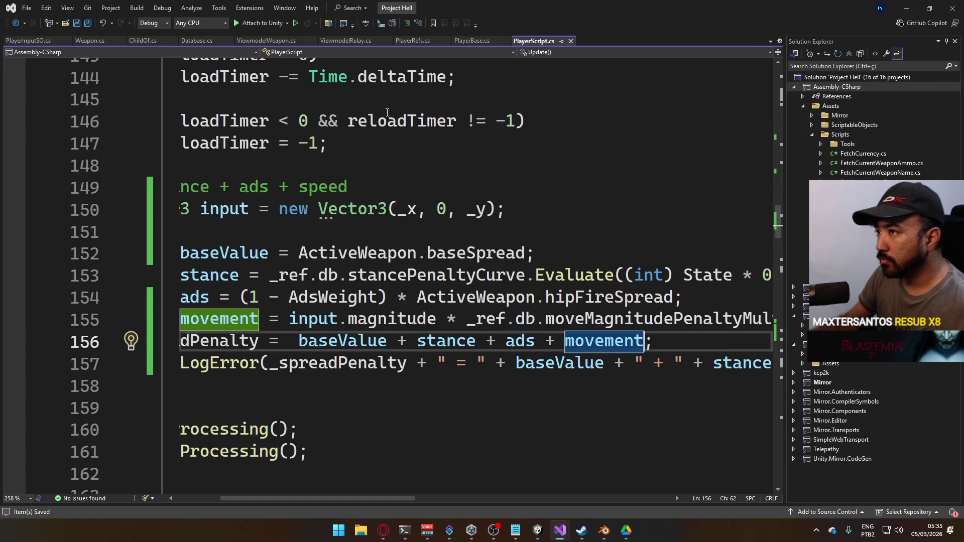
pyautogui.moveTo(537, 530)
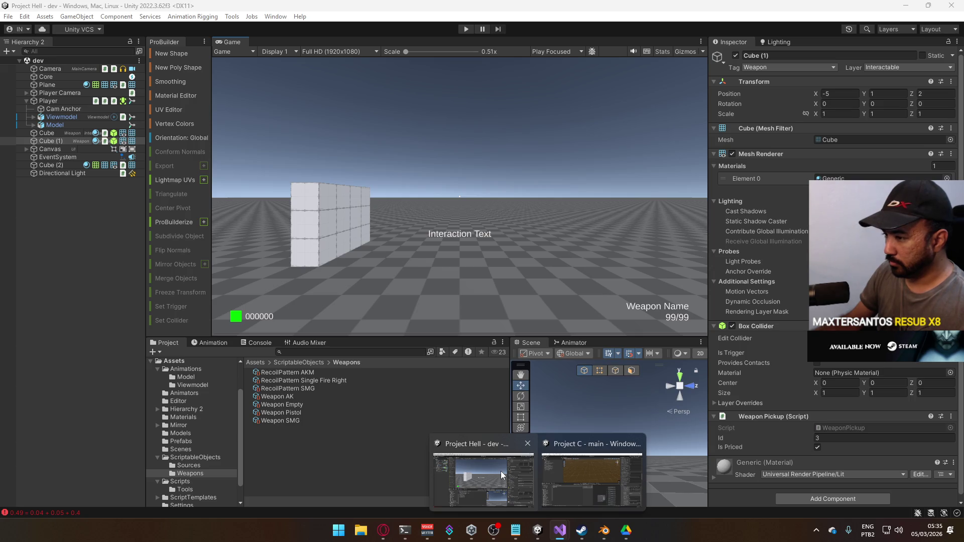
pyautogui.click(501, 471)
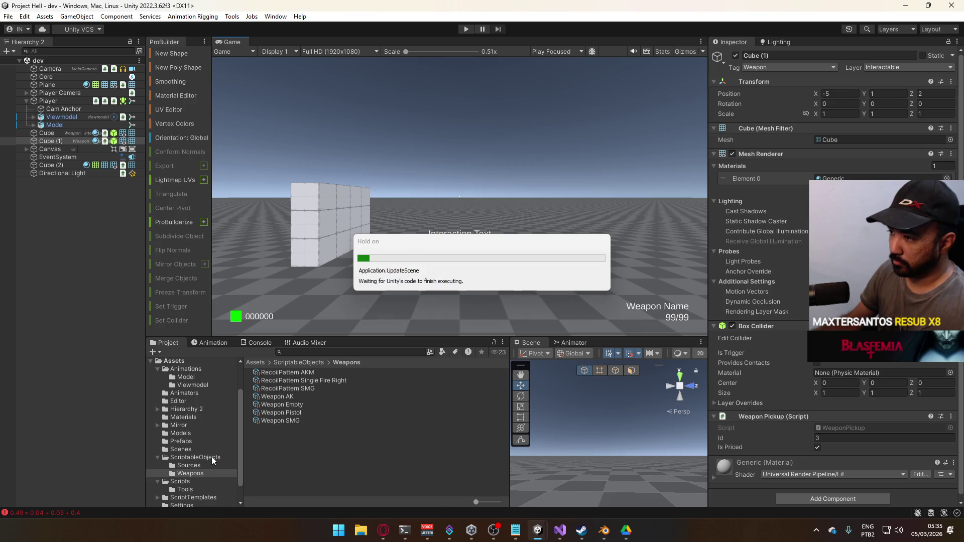
# - Select the Database asset in Assets > ScriptableObjects to see Move Magnitude Penalty Multiplier at 0
pyautogui.click(211, 460)
pyautogui.click(288, 390)
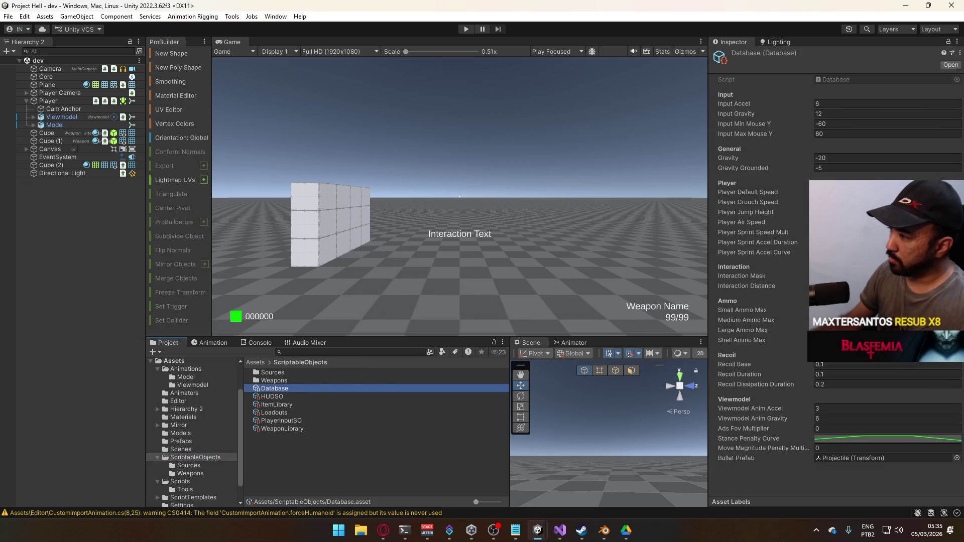
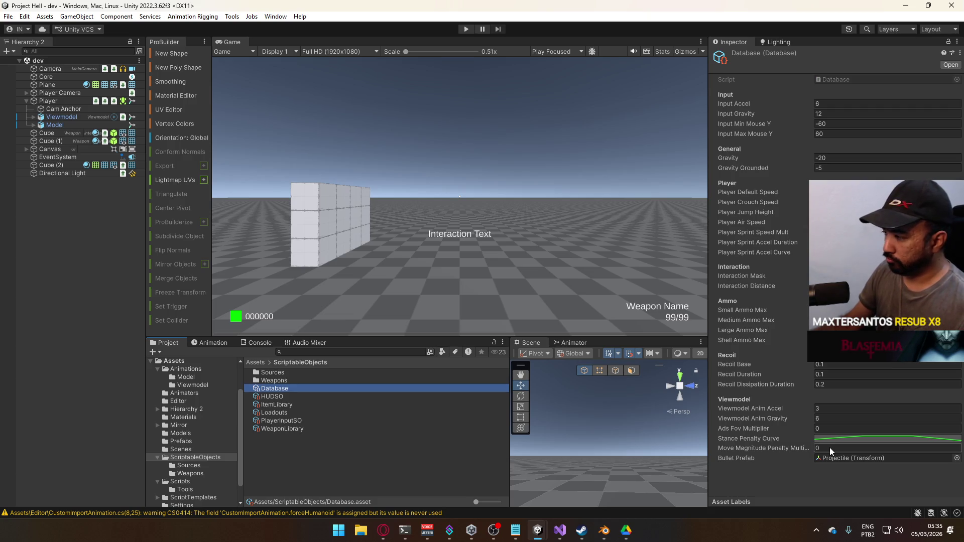
# - Enter 3 as the Database's Move Magnitude Penalty Multiplier, then start and stop Play mode to test
pyautogui.click(829, 447)
pyautogui.write('3')
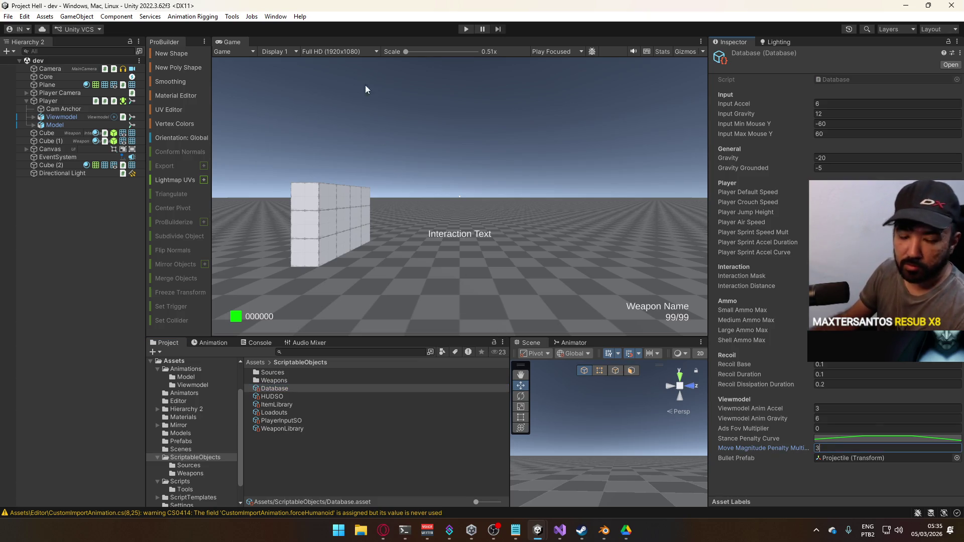
pyautogui.click(466, 29)
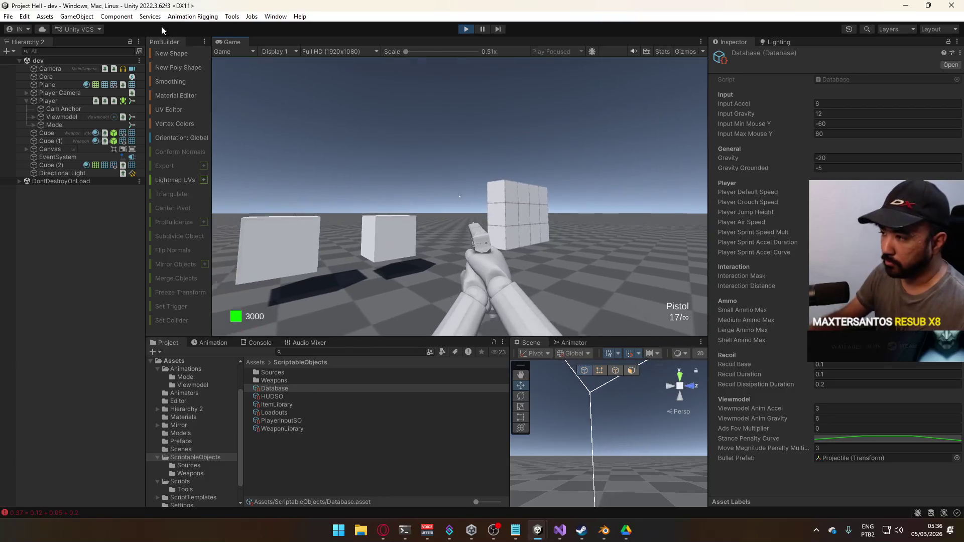
pyautogui.click(466, 28)
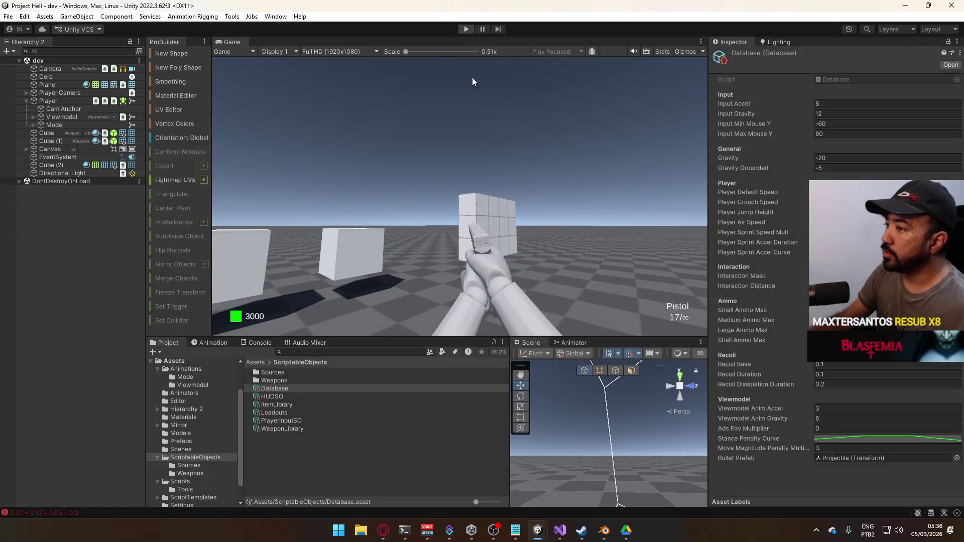
# - Append + movement to the spread Debug.Log on PlayerScript.cs line 157 and save the script
pyautogui.moveTo(560, 530)
pyautogui.moveTo(557, 468)
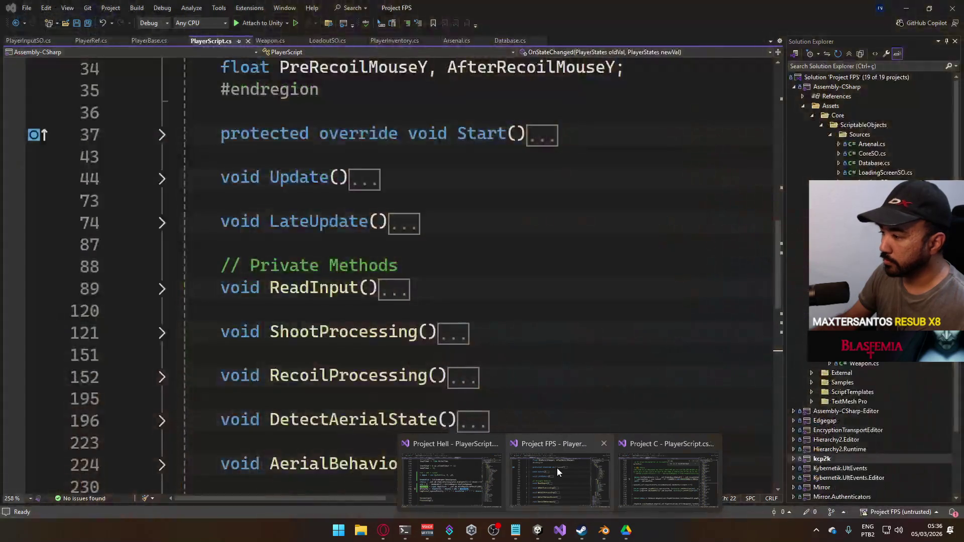
pyautogui.click(467, 464)
pyautogui.moveTo(360, 498)
pyautogui.mouseDown()
pyautogui.moveTo(349, 498)
pyautogui.moveTo(452, 497)
pyautogui.mouseUp()
pyautogui.click(611, 363)
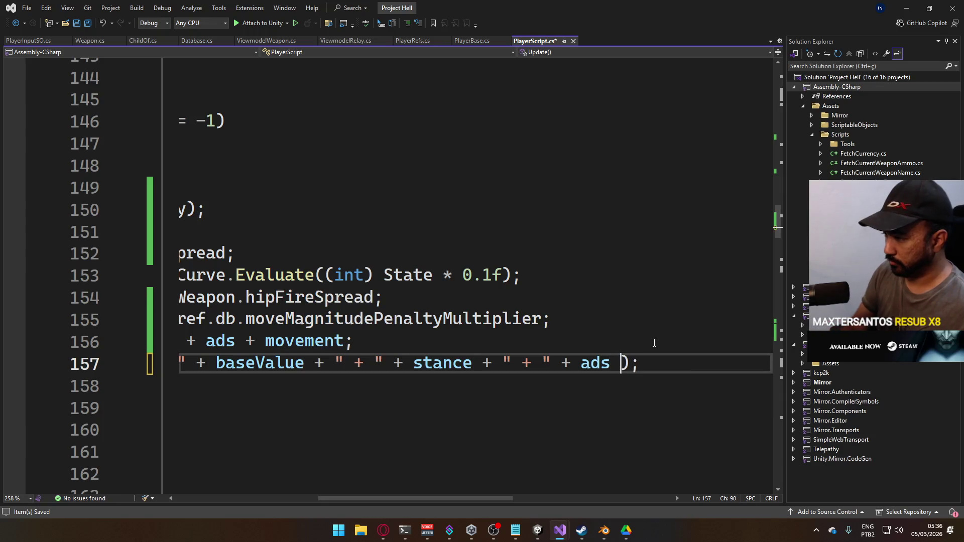
pyautogui.write('+ " +')
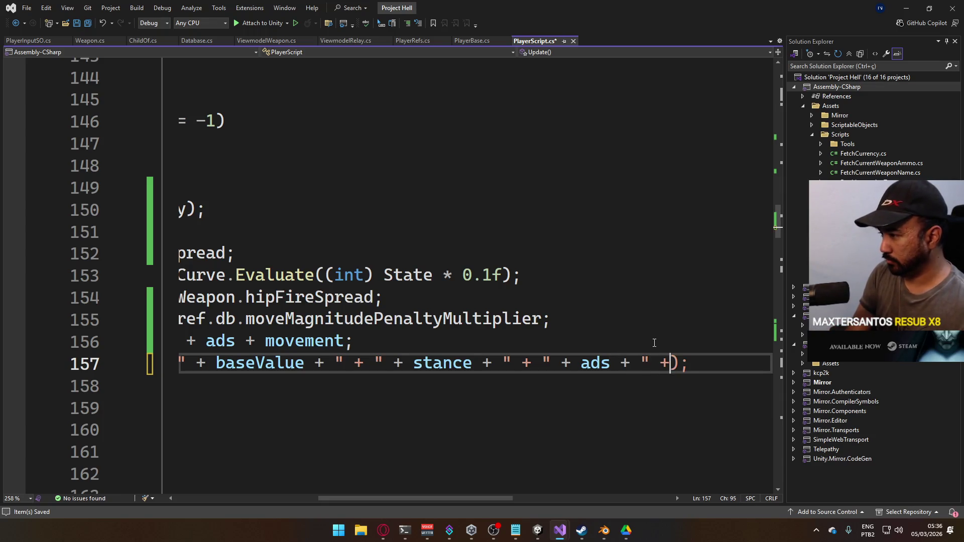
pyautogui.write('move')
pyautogui.press('Tab')
pyautogui.hotkey('ctrl', 's')
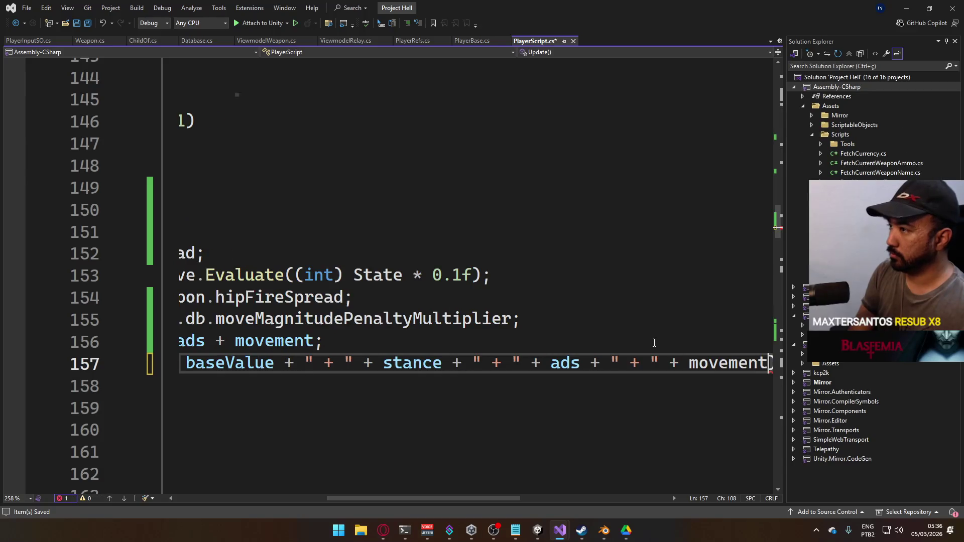
pyautogui.hotkey('alt', 'Tab')
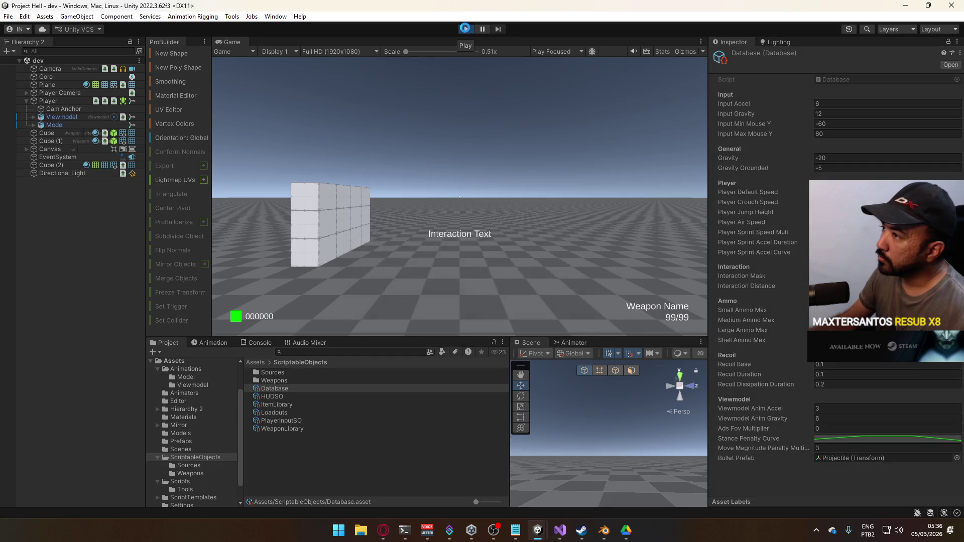
# - Start Play mode, focus the Game view and fire the pistol while standing still
pyautogui.click(464, 29)
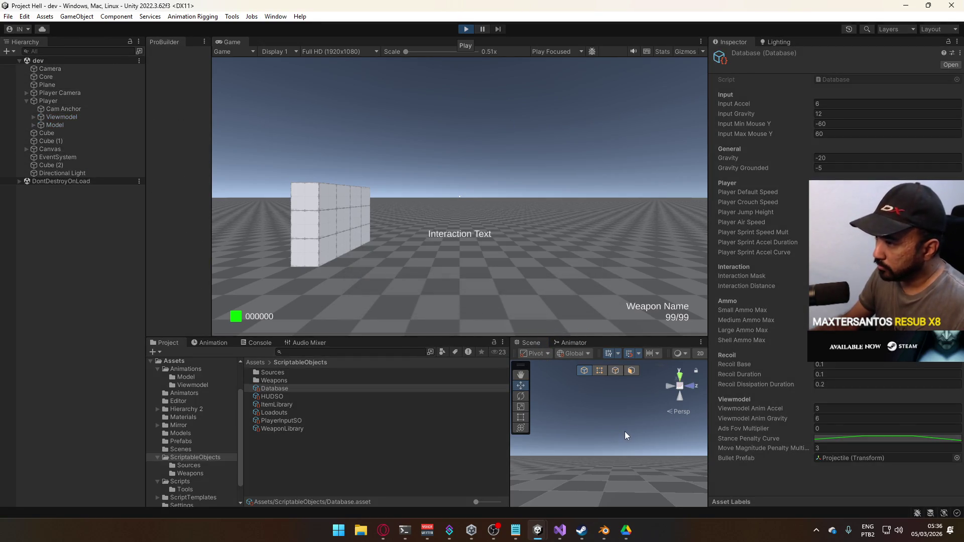
pyautogui.press('super')
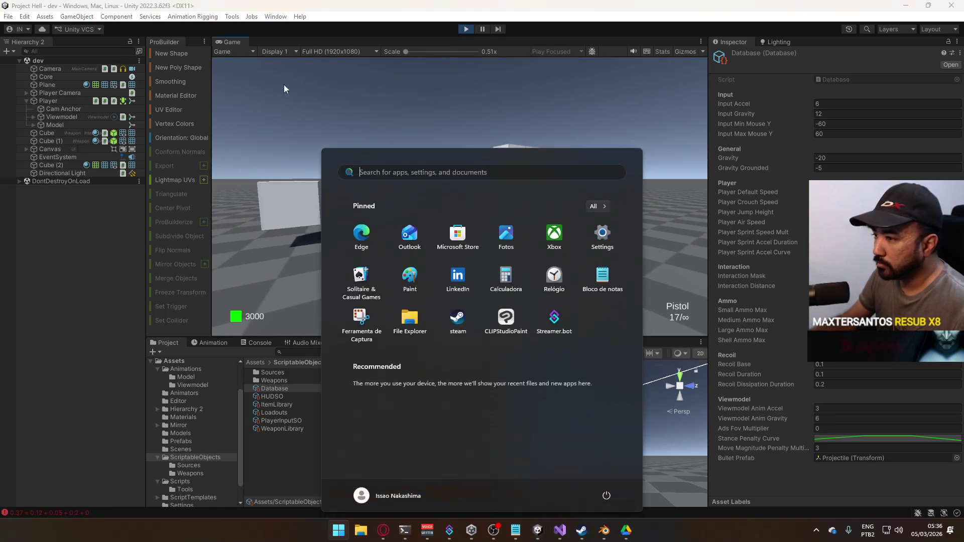
pyautogui.click(248, 33)
pyautogui.rightClick(237, 40)
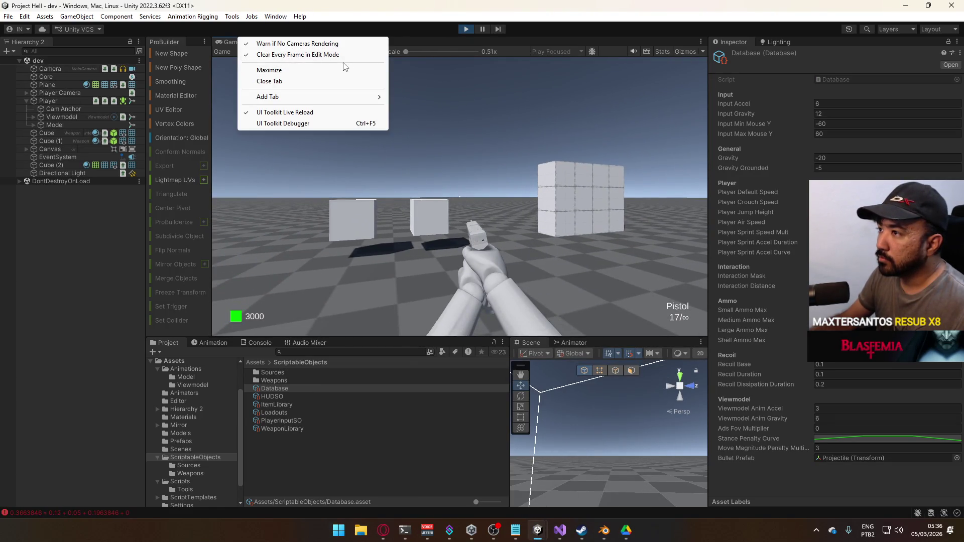
pyautogui.click(418, 29)
pyautogui.press('super')
pyautogui.press('super')
pyautogui.click(532, 251)
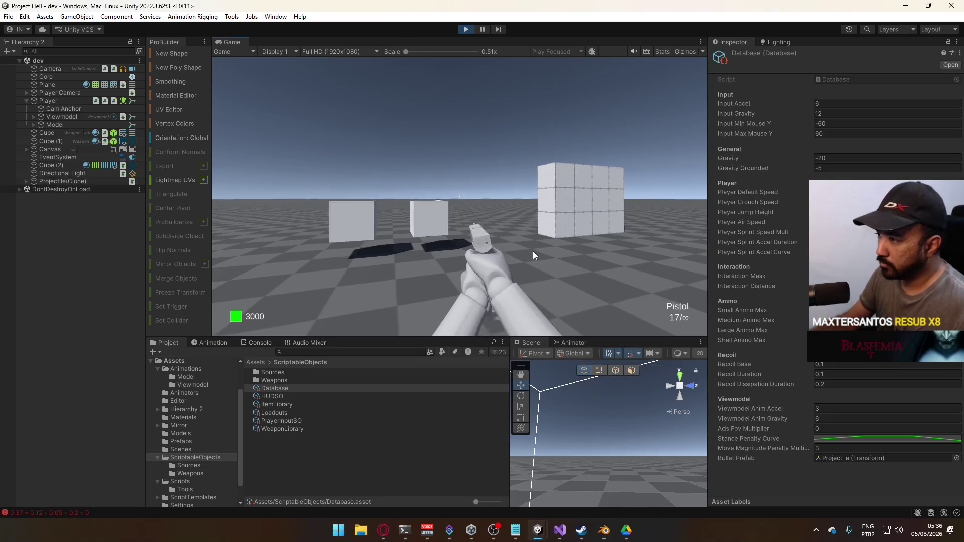
# - Strafe left and right with D and A while firing repeated pistol shots to watch the spread
pyautogui.press('d')
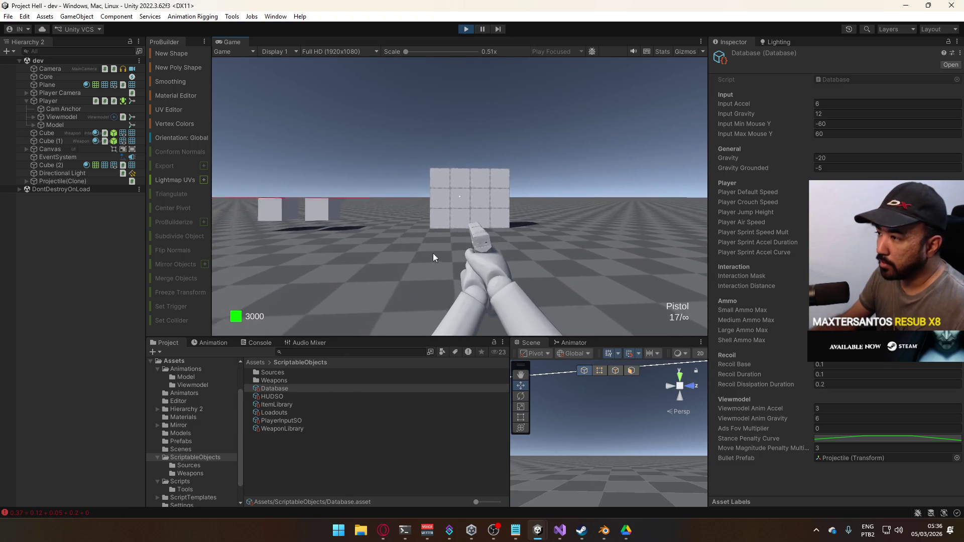
pyautogui.press('a')
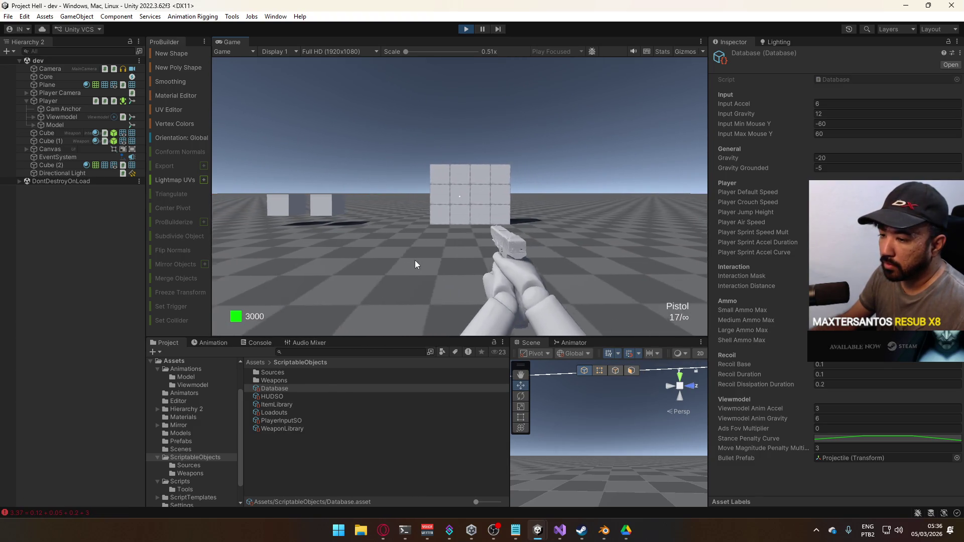
pyautogui.click(416, 260)
pyautogui.click(423, 265)
pyautogui.click(442, 268)
pyautogui.click(447, 272)
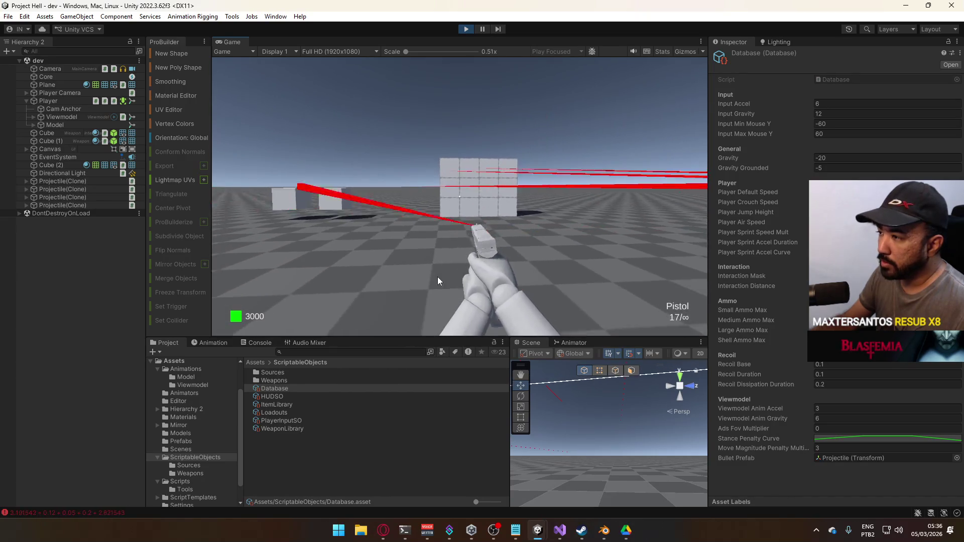
pyautogui.click(423, 269)
pyautogui.click(380, 273)
pyautogui.click(326, 274)
pyautogui.click(276, 274)
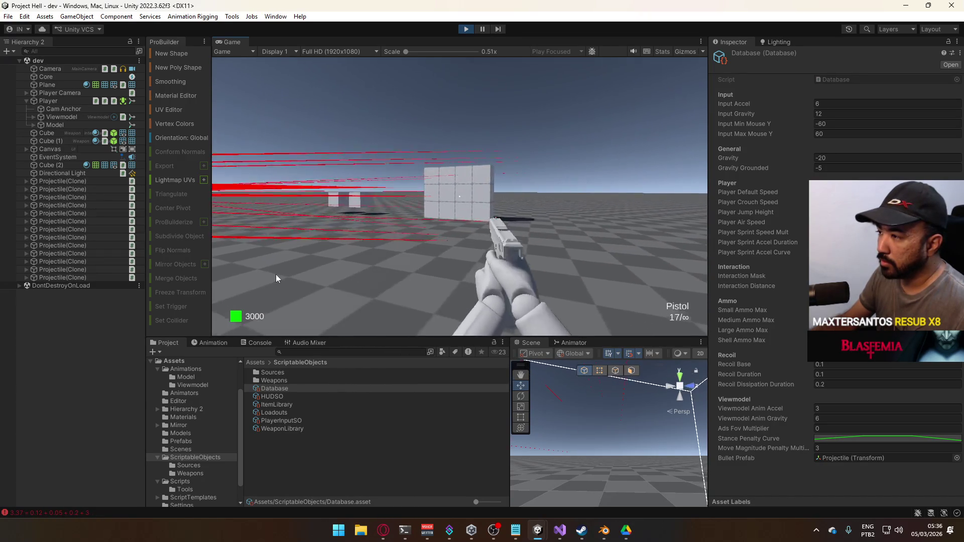
pyautogui.click(301, 275)
pyautogui.click(363, 273)
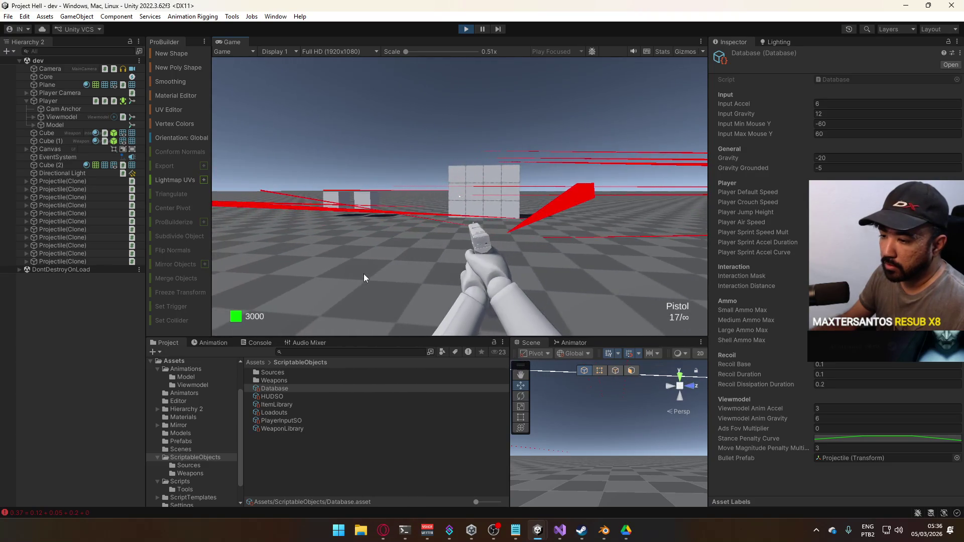
pyautogui.press('d')
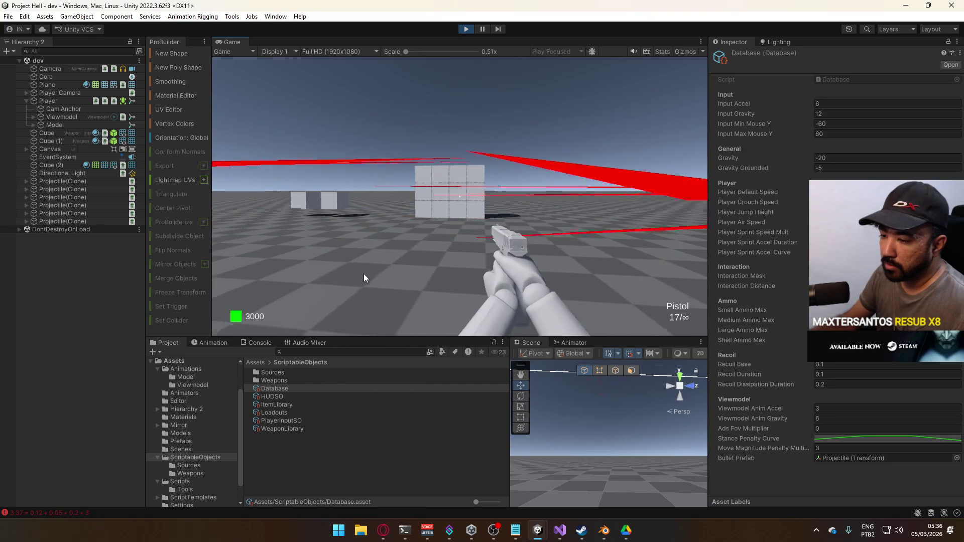
pyautogui.click(341, 273)
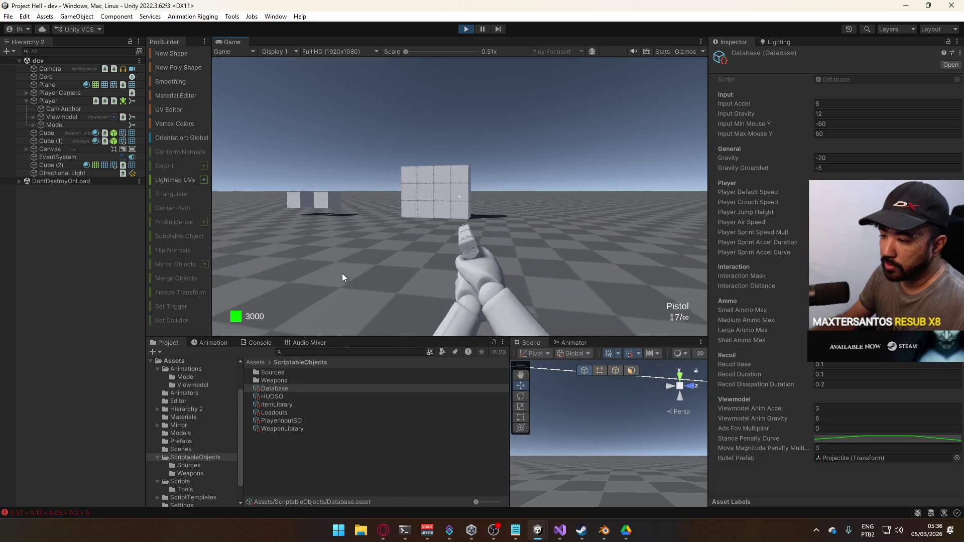
pyautogui.press('a')
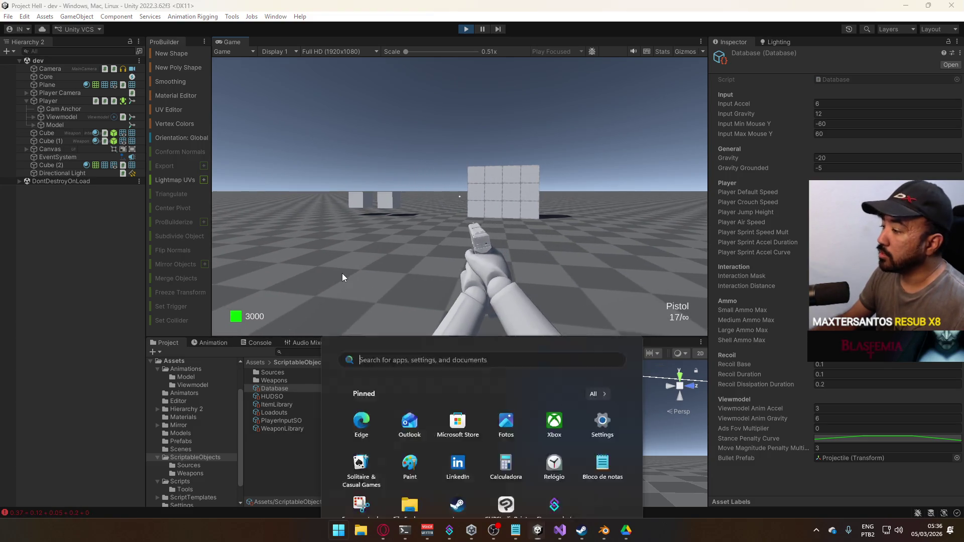
# - Change Move Magnitude Penalty Multiplier to 0.1 and move the player again in the running game
pyautogui.click(822, 447)
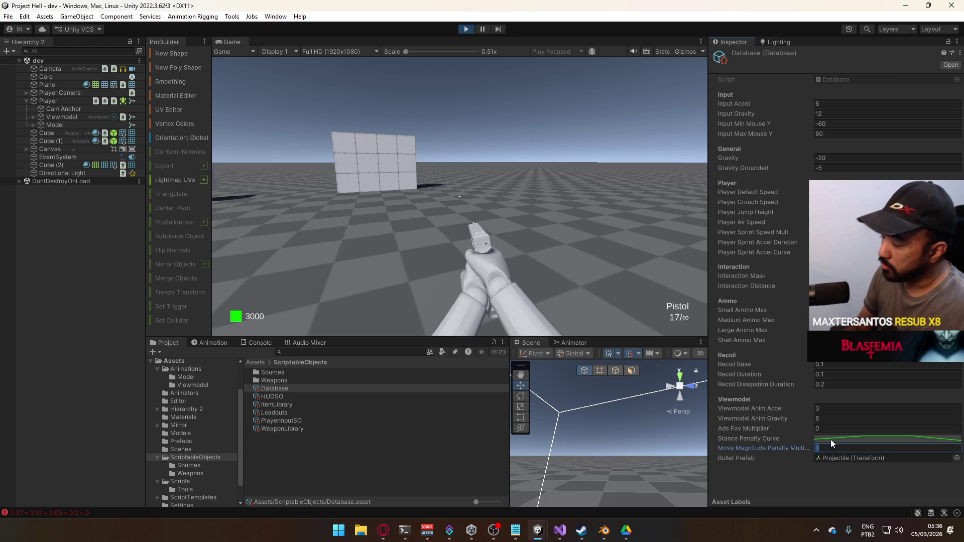
pyautogui.write('.')
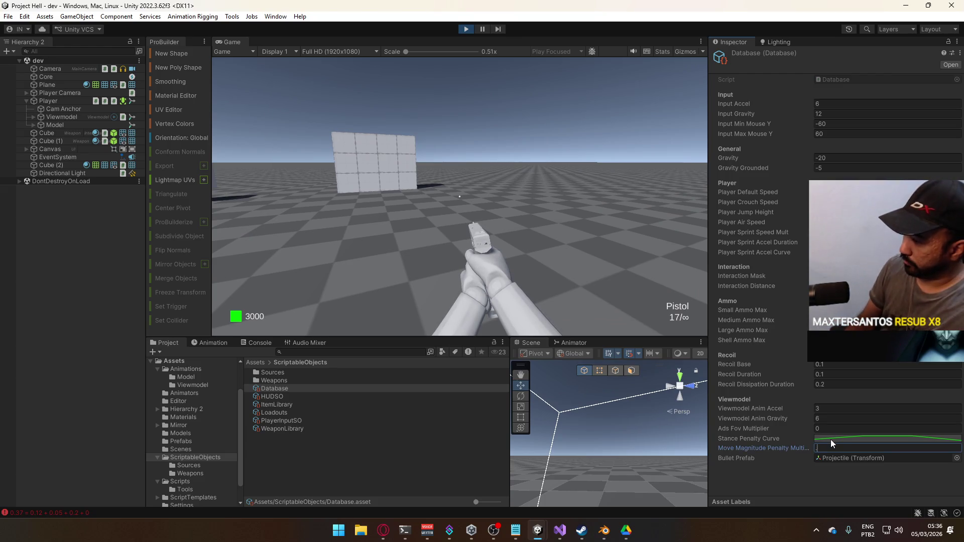
pyautogui.write('03')
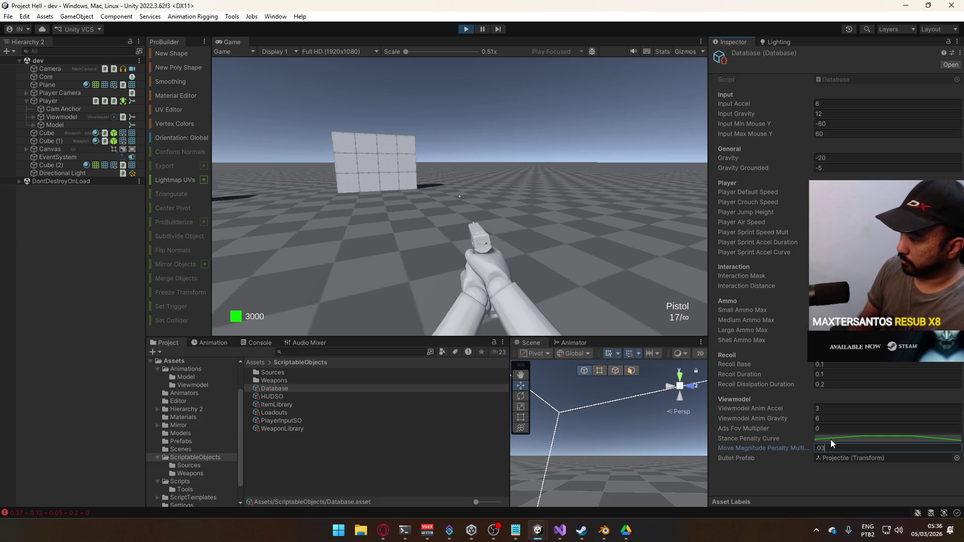
pyautogui.write('.1')
pyautogui.press('Return')
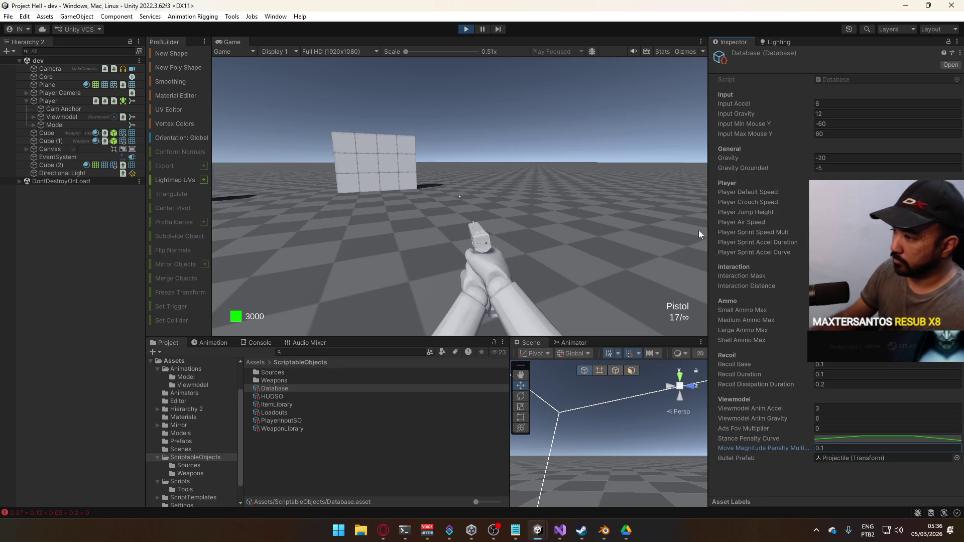
pyautogui.click(526, 251)
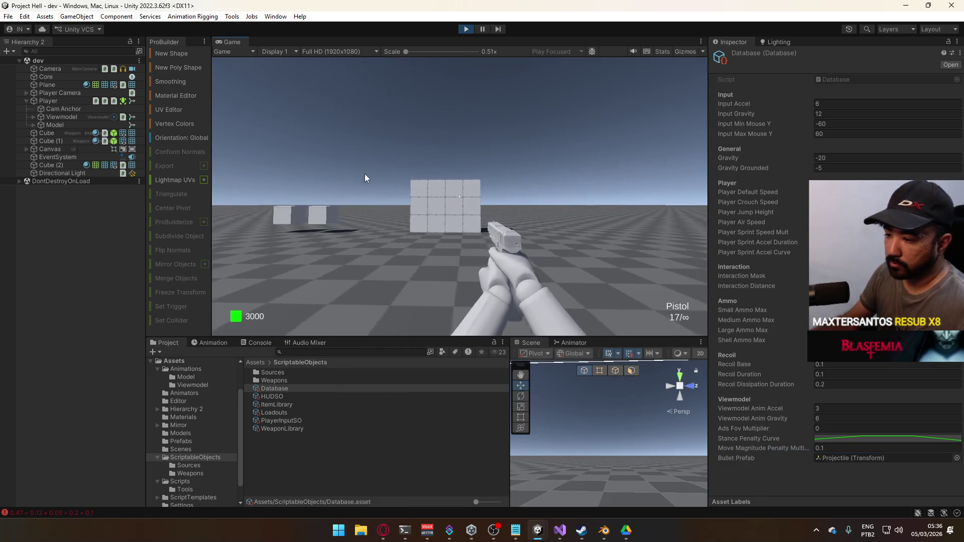
pyautogui.press('d')
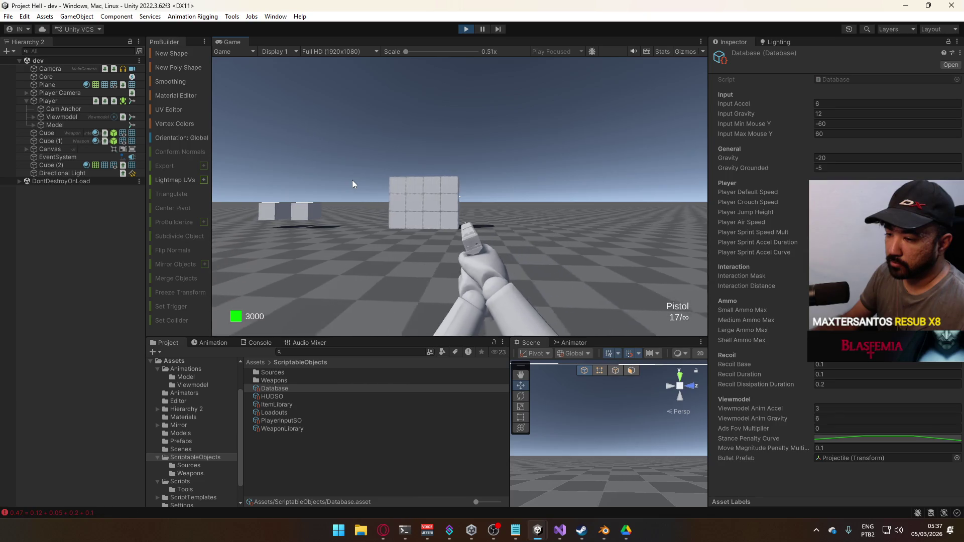
pyautogui.press('a')
pyautogui.press('d')
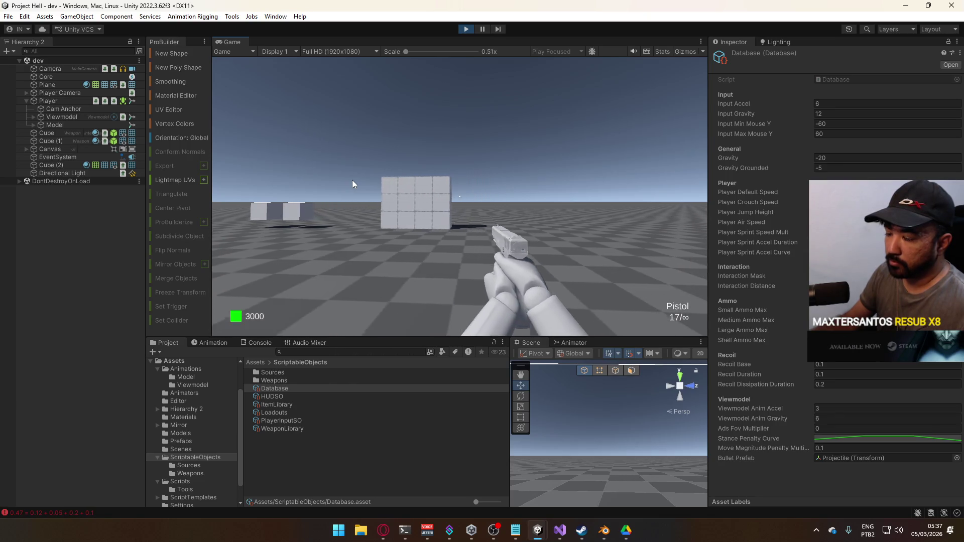
pyautogui.click(362, 200)
pyautogui.moveTo(424, 210)
pyautogui.mouseDown()
pyautogui.moveTo(470, 212)
pyautogui.moveTo(242, 225)
pyautogui.mouseUp()
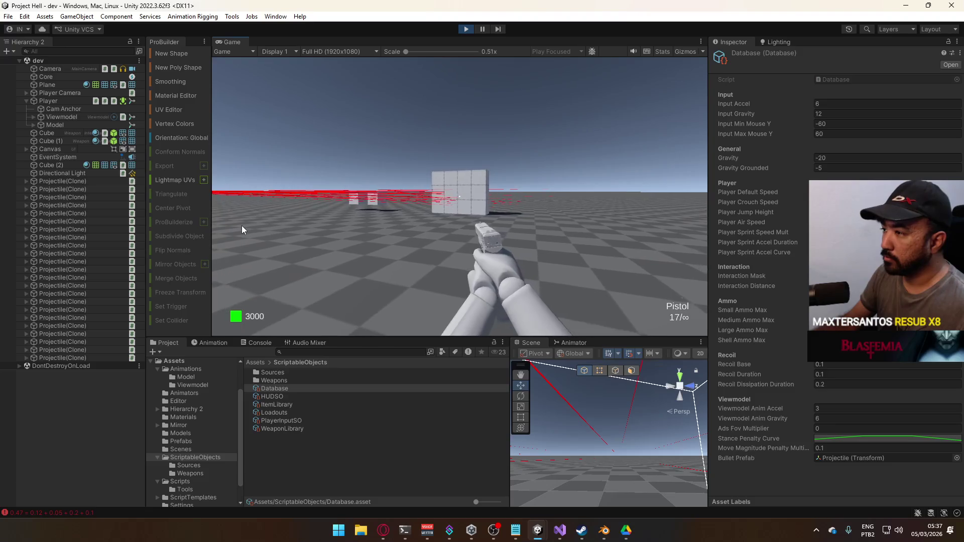
pyautogui.press('w')
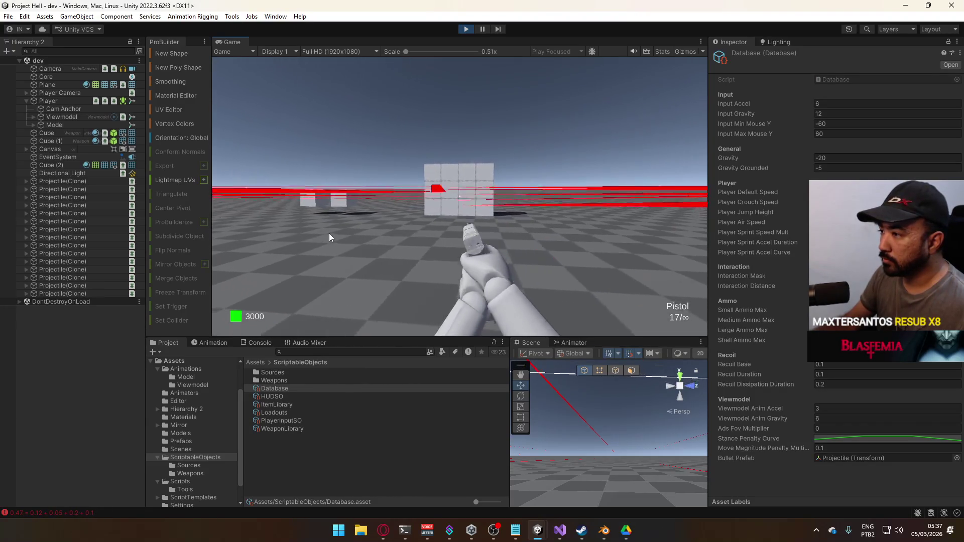
pyautogui.press('w')
pyautogui.moveTo(459, 245); pyautogui.dragTo(447, 270)
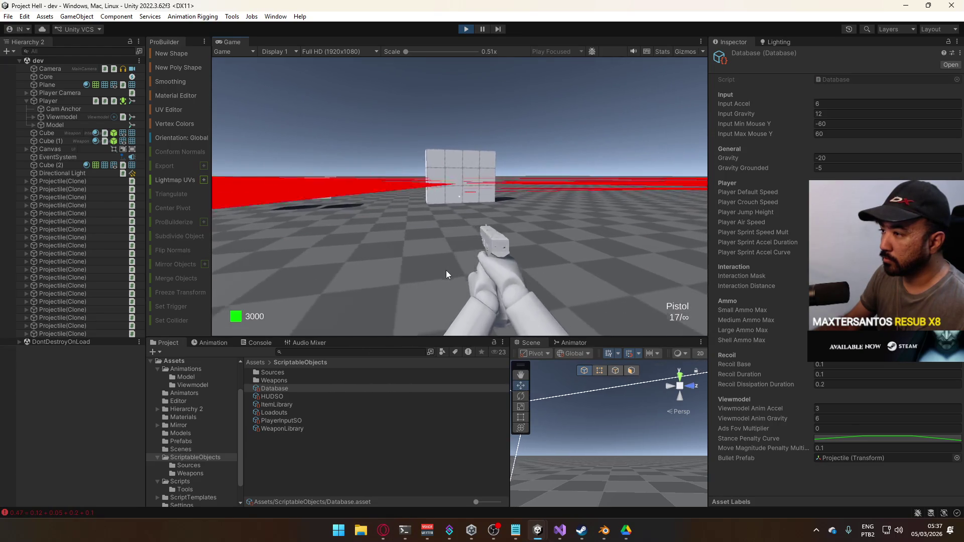
pyautogui.rightClick(530, 466)
pyautogui.moveTo(530, 466)
pyautogui.mouseDown()
pyautogui.moveTo(694, 523)
pyautogui.moveTo(598, 31)
pyautogui.moveTo(565, 37)
pyautogui.moveTo(565, 25)
pyautogui.moveTo(578, 517)
pyautogui.moveTo(599, 508)
pyautogui.moveTo(570, 510)
pyautogui.mouseUp()
pyautogui.press('super')
pyautogui.press('super')
pyautogui.moveTo(505, 201)
pyautogui.mouseDown()
pyautogui.moveTo(312, 208)
pyautogui.moveTo(303, 220)
pyautogui.mouseUp()
pyautogui.press('s')
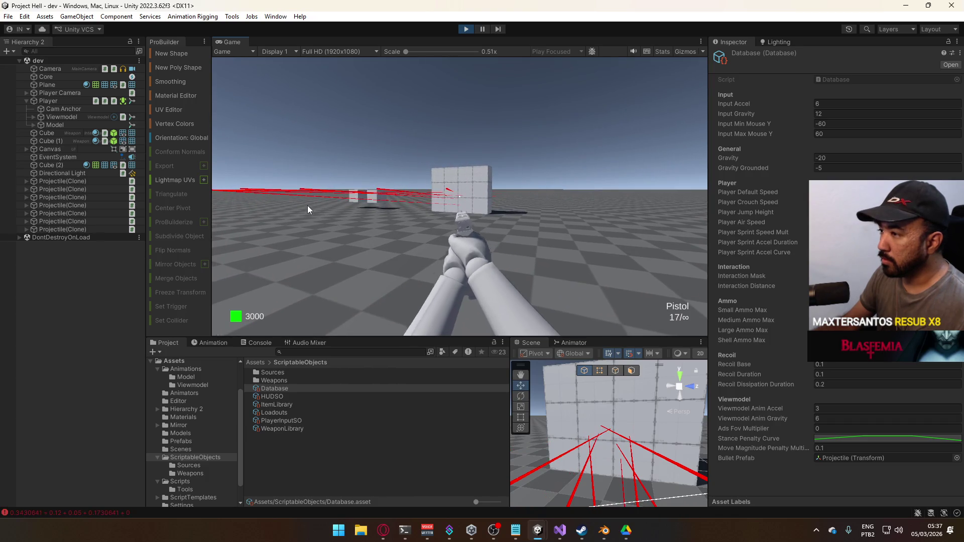
pyautogui.click(318, 207)
pyautogui.press('w')
pyautogui.click(357, 210)
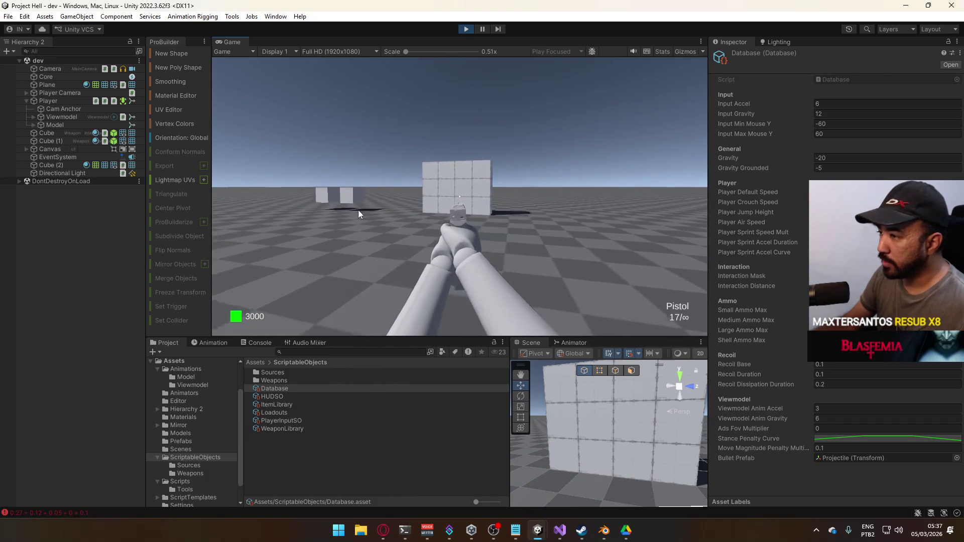
pyautogui.click(399, 206)
pyautogui.click(451, 215)
pyautogui.press('s')
pyautogui.click(481, 217)
pyautogui.click(534, 220)
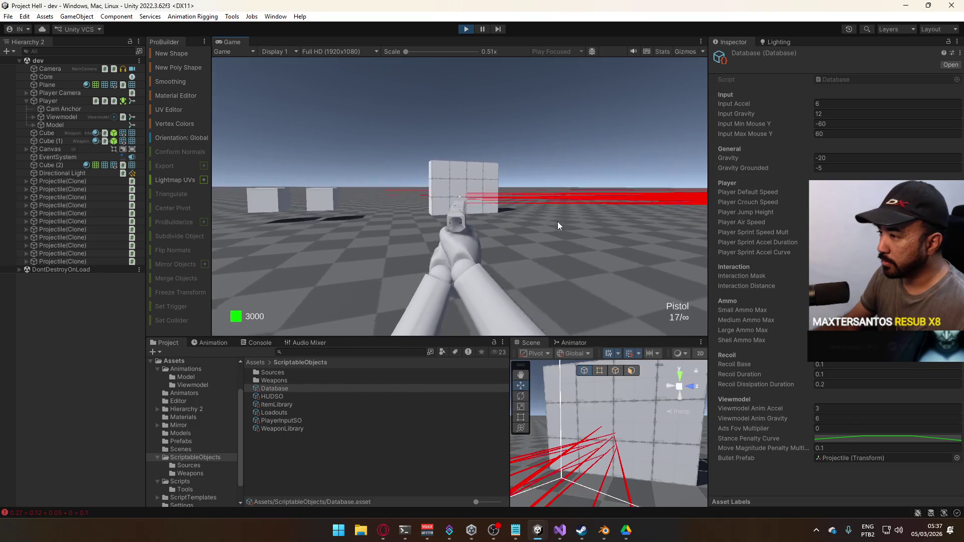
pyautogui.click(562, 222)
pyautogui.click(570, 222)
pyautogui.press('d')
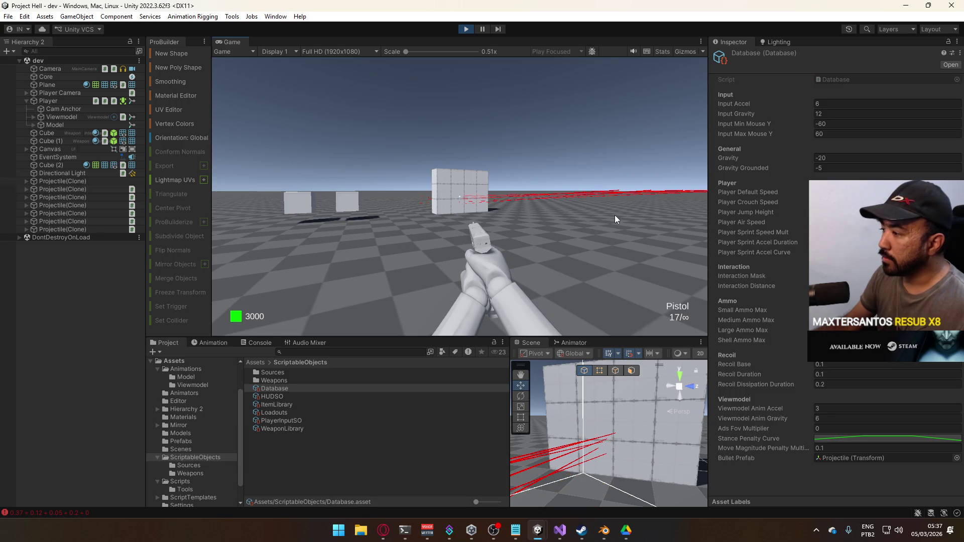
pyautogui.rightClick(614, 215)
pyautogui.press('d')
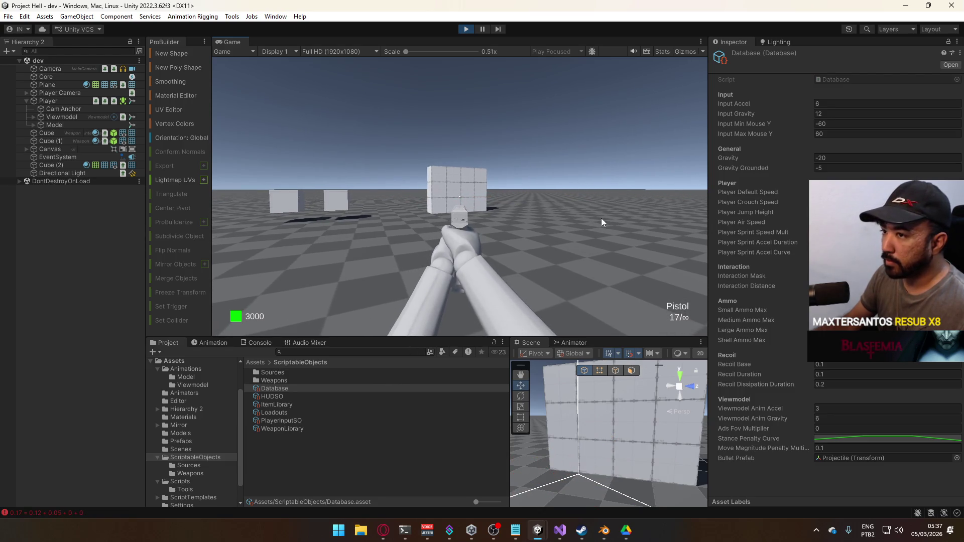
pyautogui.press('d')
pyautogui.moveTo(597, 218); pyautogui.dragTo(231, 236)
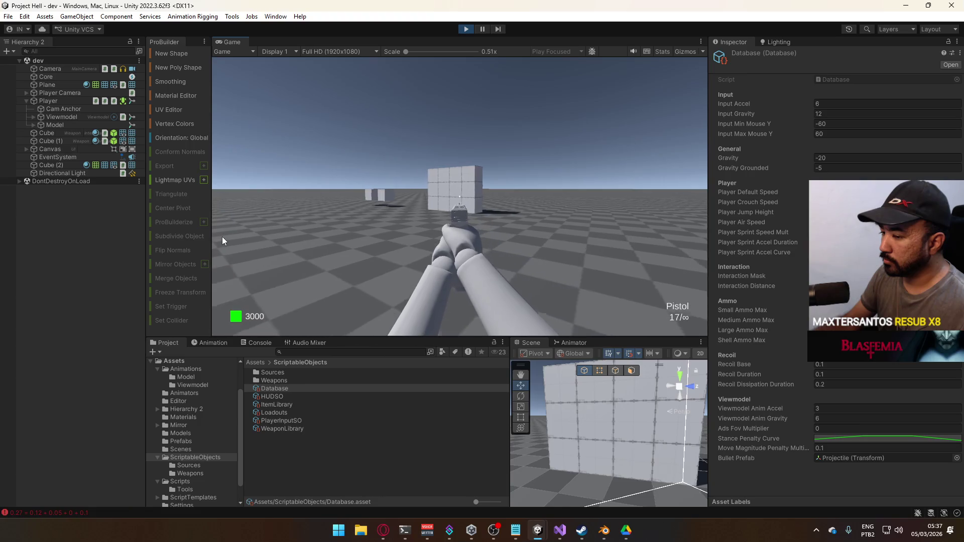
pyautogui.click(296, 239)
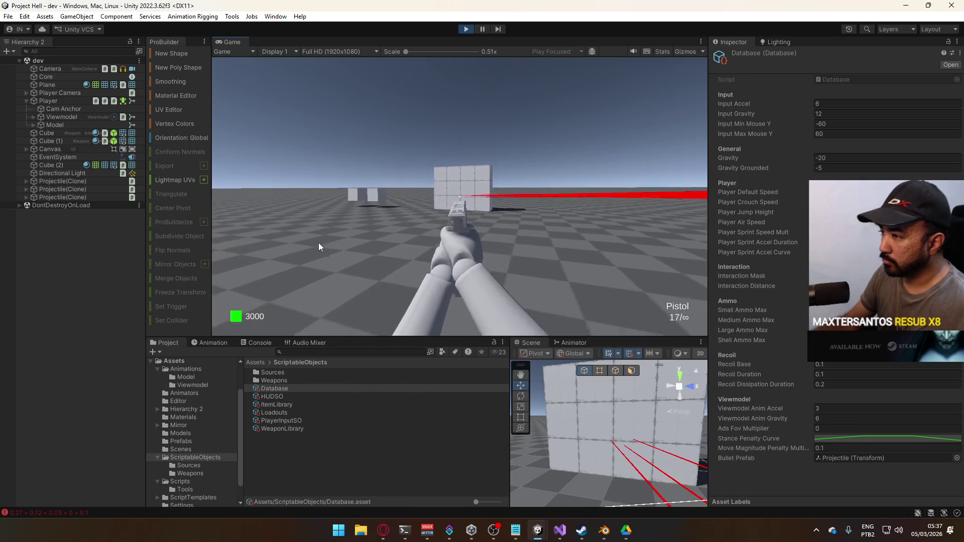
pyautogui.click(315, 241)
pyautogui.click(346, 243)
pyautogui.click(392, 245)
pyautogui.click(436, 250)
pyautogui.click(484, 253)
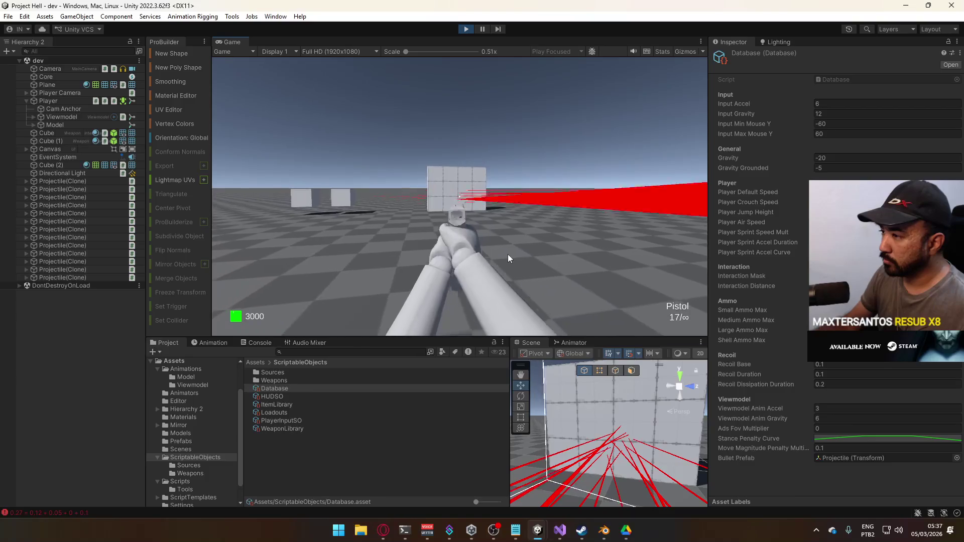
pyautogui.click(527, 255)
pyautogui.click(549, 257)
pyautogui.click(545, 259)
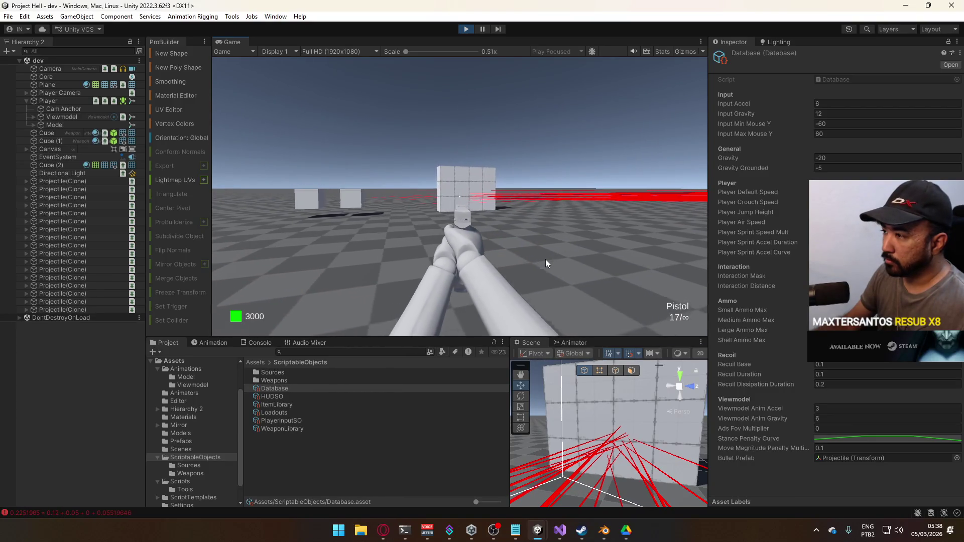
pyautogui.click(513, 261)
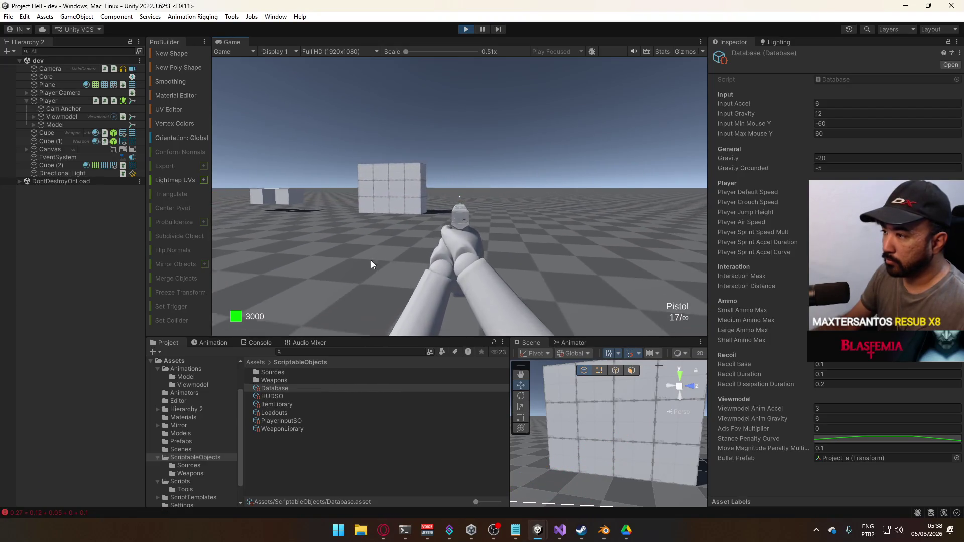
pyautogui.click(351, 260)
pyautogui.click(396, 263)
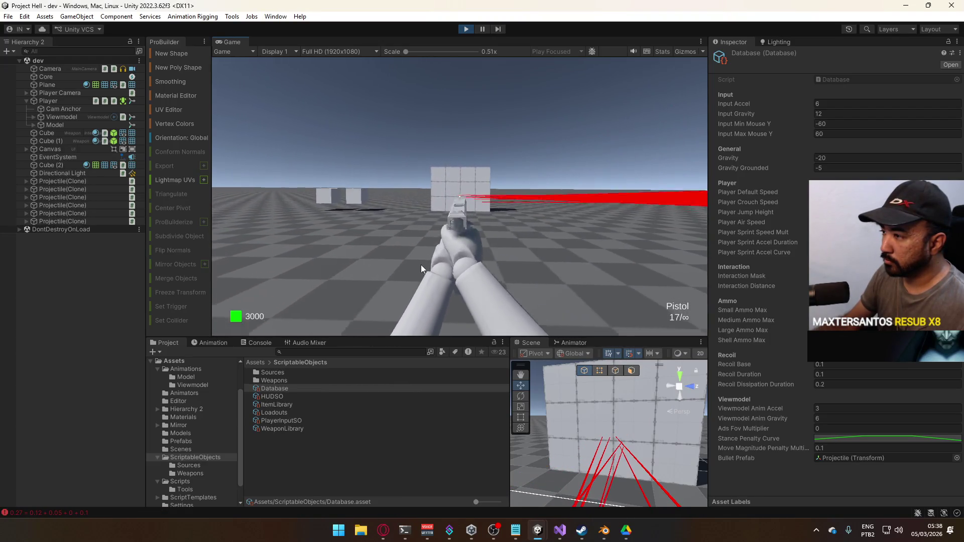
pyautogui.click(442, 264)
pyautogui.click(482, 266)
pyautogui.click(519, 267)
pyautogui.click(527, 274)
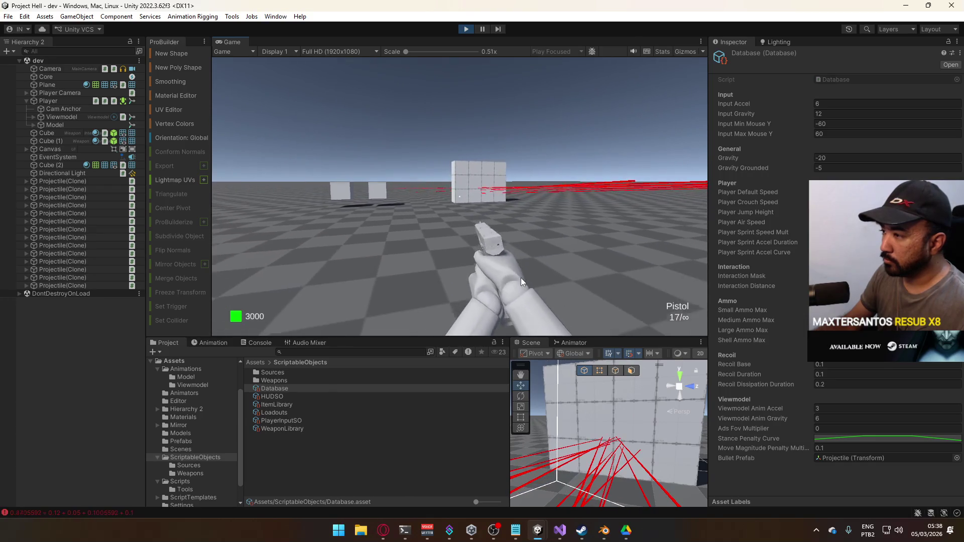
pyautogui.click(520, 278)
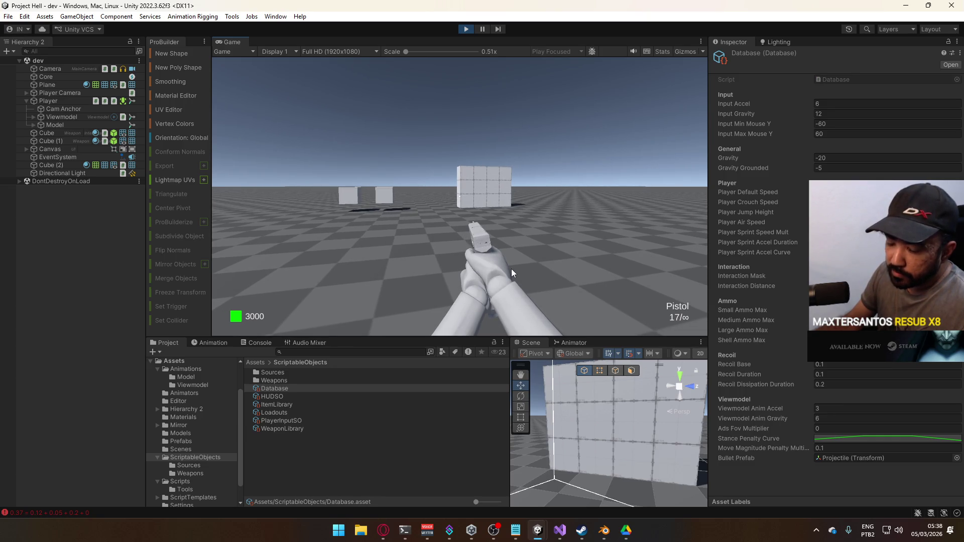
pyautogui.rightClick(511, 273)
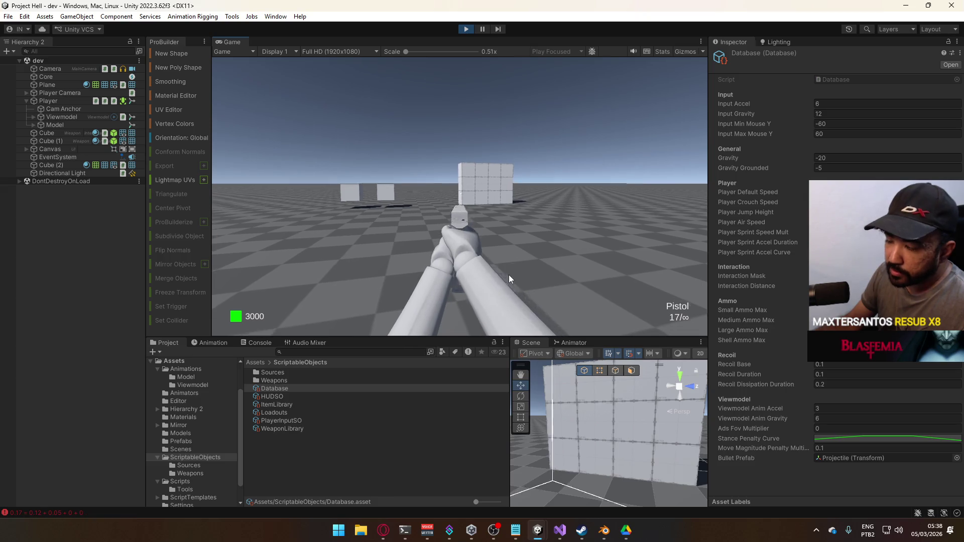
pyautogui.click(448, 251)
pyautogui.click(446, 251)
pyautogui.click(444, 252)
pyautogui.click(442, 252)
pyautogui.click(442, 253)
pyautogui.click(441, 254)
pyautogui.click(441, 253)
pyautogui.click(440, 254)
pyautogui.click(439, 253)
pyautogui.click(439, 253)
pyautogui.click(439, 254)
pyautogui.click(438, 254)
pyautogui.click(439, 254)
pyautogui.click(438, 255)
pyautogui.click(438, 255)
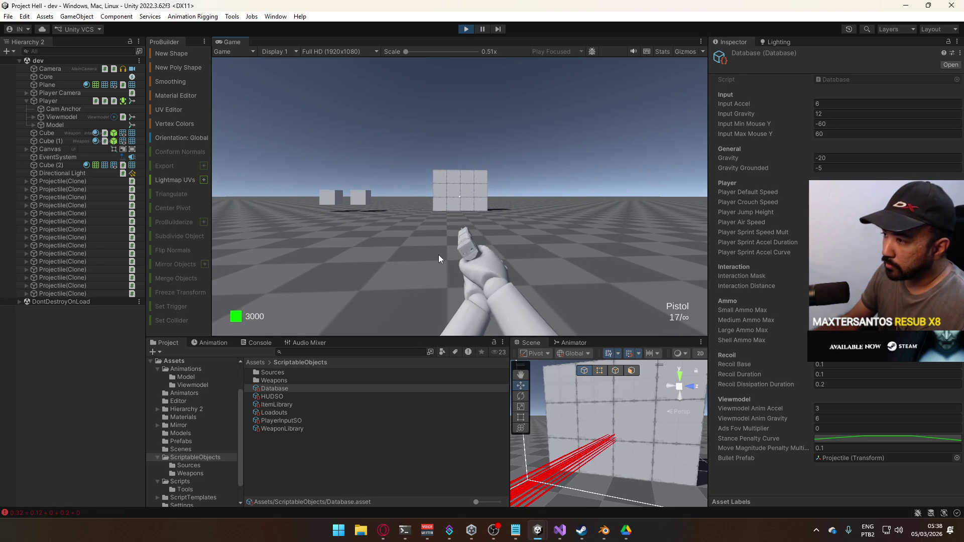
pyautogui.click(438, 254)
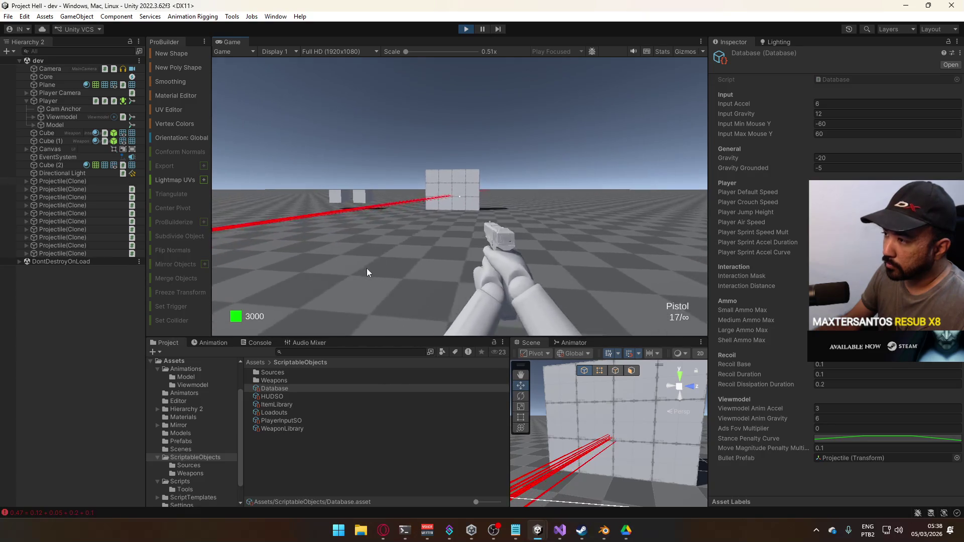
pyautogui.rightClick(356, 268)
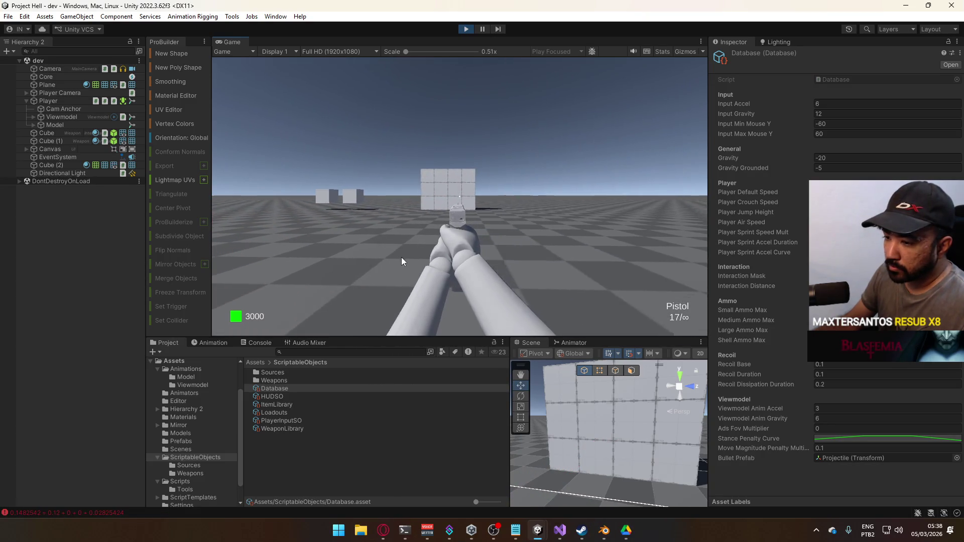
pyautogui.click(452, 256)
pyautogui.moveTo(462, 257); pyautogui.dragTo(553, 270)
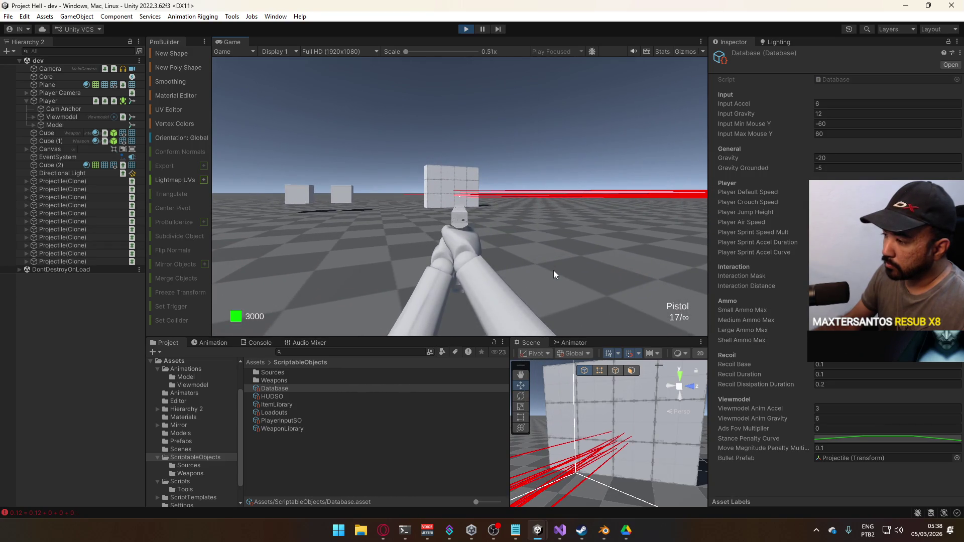
pyautogui.click(550, 270)
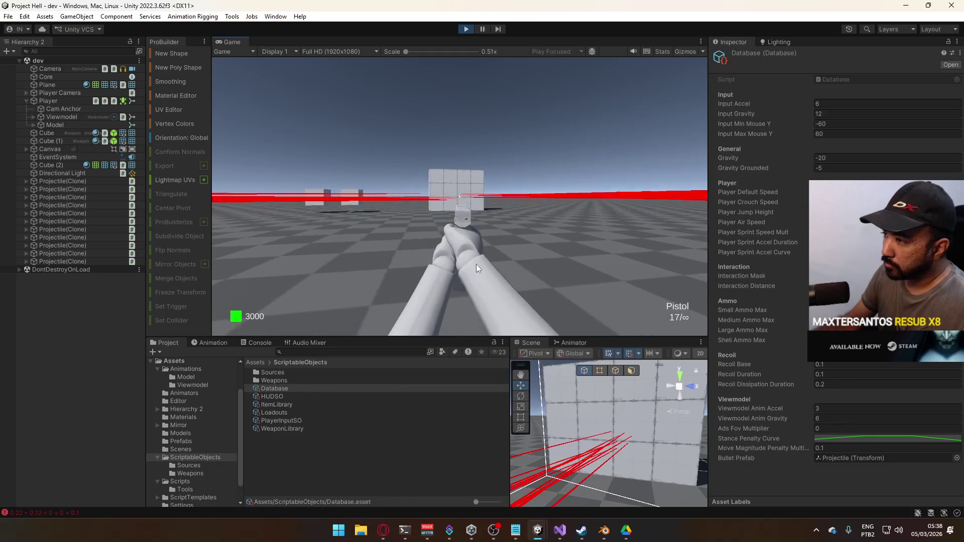
pyautogui.click(462, 266)
pyautogui.click(382, 266)
pyautogui.click(381, 264)
pyautogui.click(402, 267)
pyautogui.click(416, 270)
pyautogui.click(426, 272)
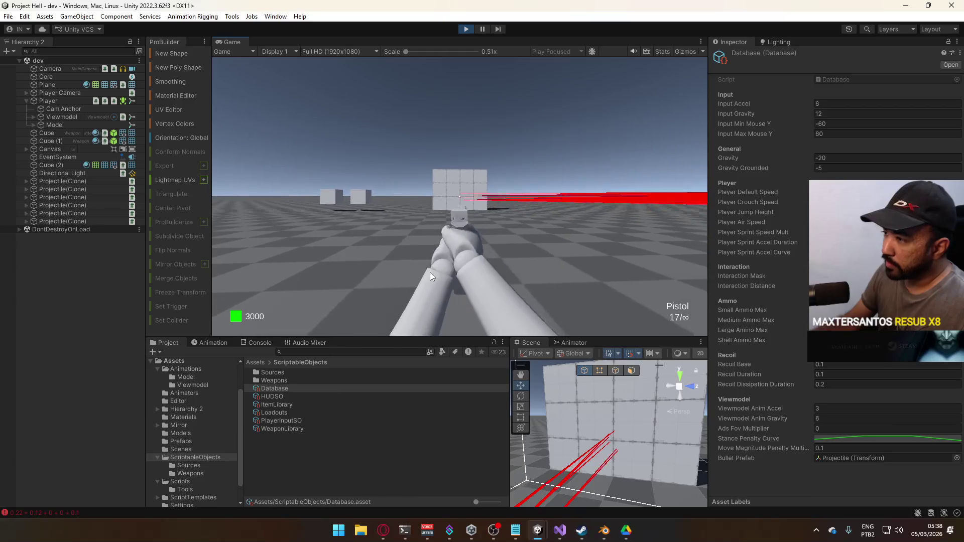
pyautogui.click(434, 273)
pyautogui.click(444, 274)
pyautogui.click(457, 276)
pyautogui.click(466, 276)
pyautogui.click(479, 278)
pyautogui.click(489, 282)
pyautogui.click(507, 287)
pyautogui.click(524, 296)
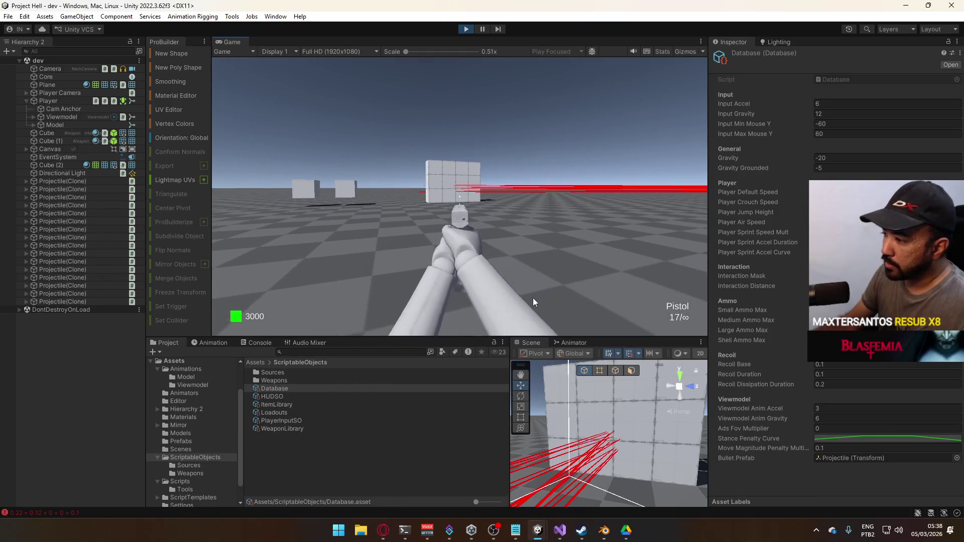
pyautogui.click(517, 292)
pyautogui.click(487, 285)
pyautogui.click(461, 284)
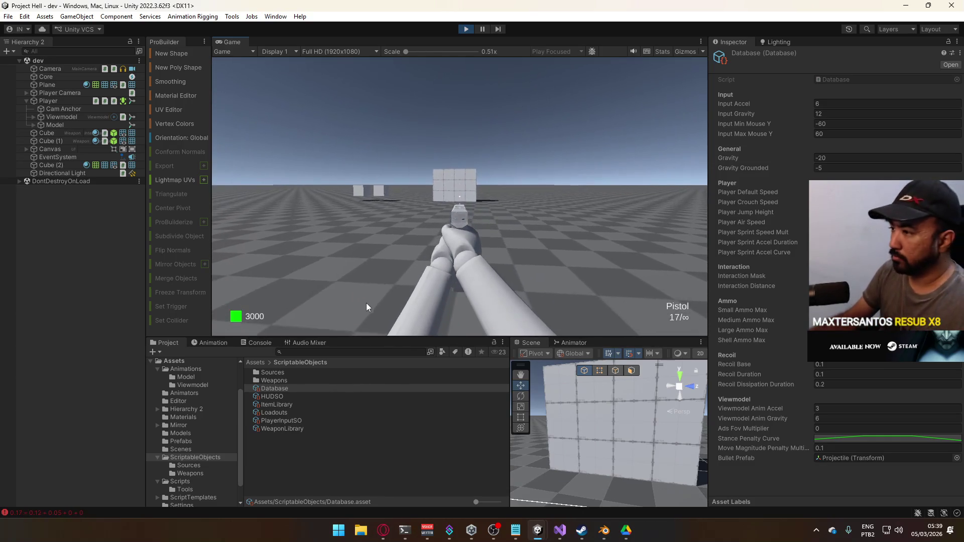
pyautogui.click(373, 288)
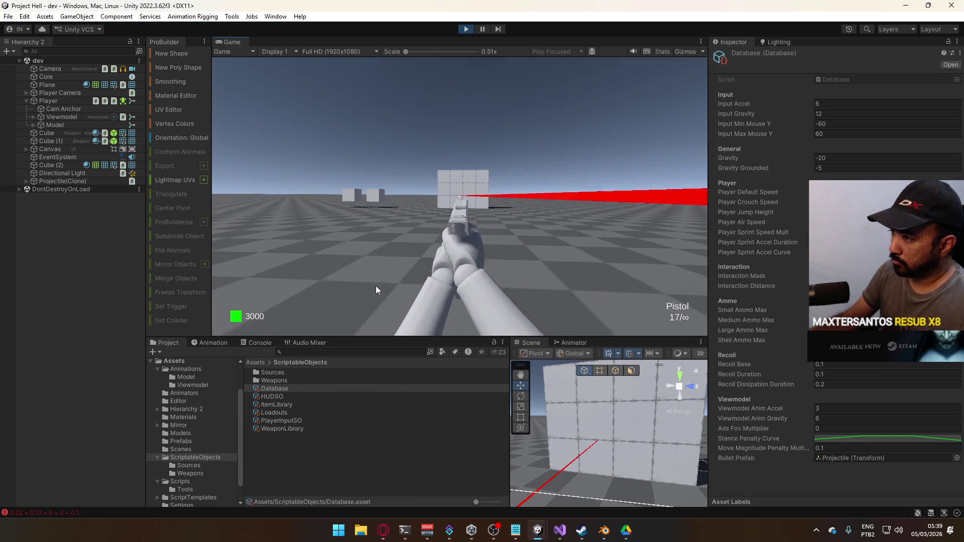
# - Fire a rapid 15-shot pistol burst at the wall while standing still
pyautogui.click(382, 285)
pyautogui.click(394, 284)
pyautogui.click(409, 285)
pyautogui.click(424, 287)
pyautogui.click(437, 286)
pyautogui.click(447, 285)
pyautogui.click(459, 286)
pyautogui.click(469, 287)
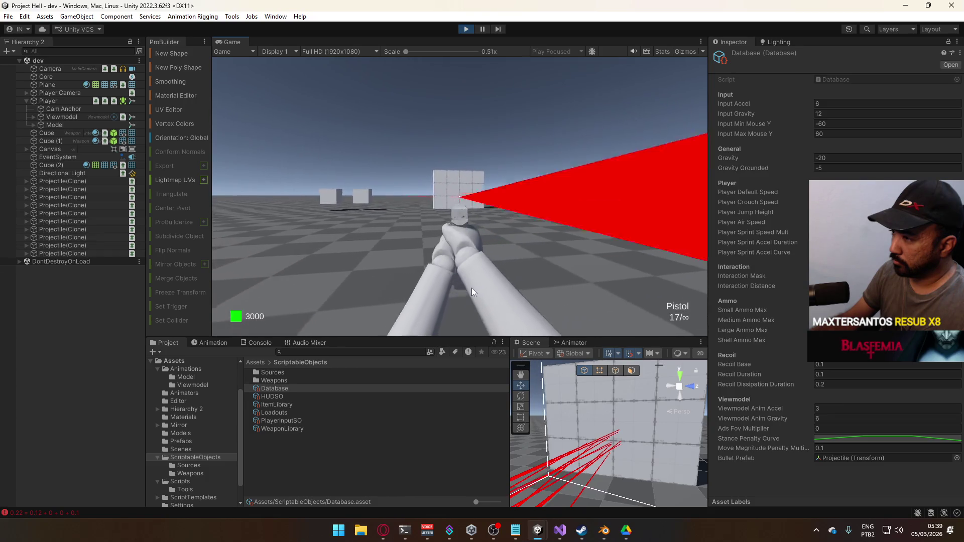
pyautogui.click(474, 288)
pyautogui.click(480, 287)
pyautogui.click(487, 287)
pyautogui.click(497, 288)
pyautogui.click(506, 288)
pyautogui.click(517, 288)
pyautogui.click(527, 289)
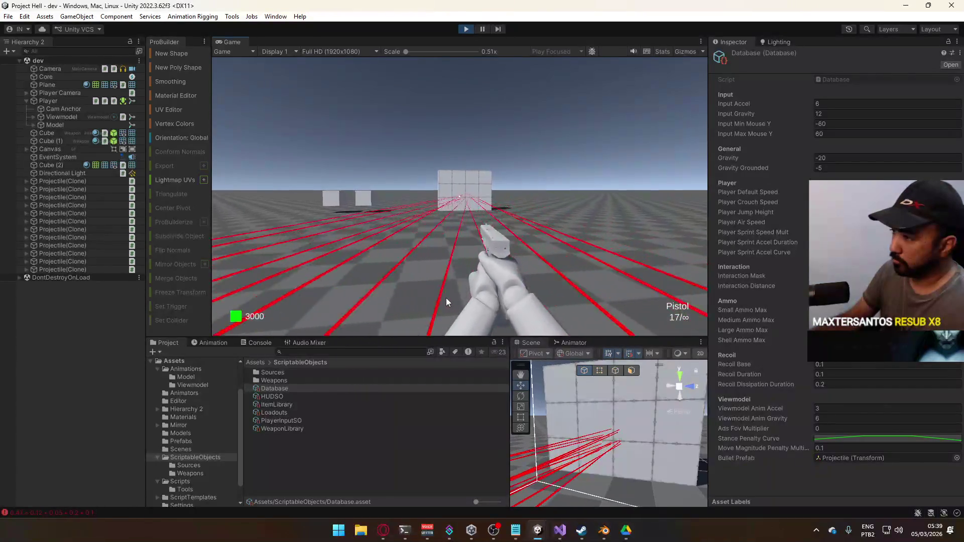
# - Aim down the pistol's sights and fire single shots at the wall, including one while turning
pyautogui.rightClick(366, 294)
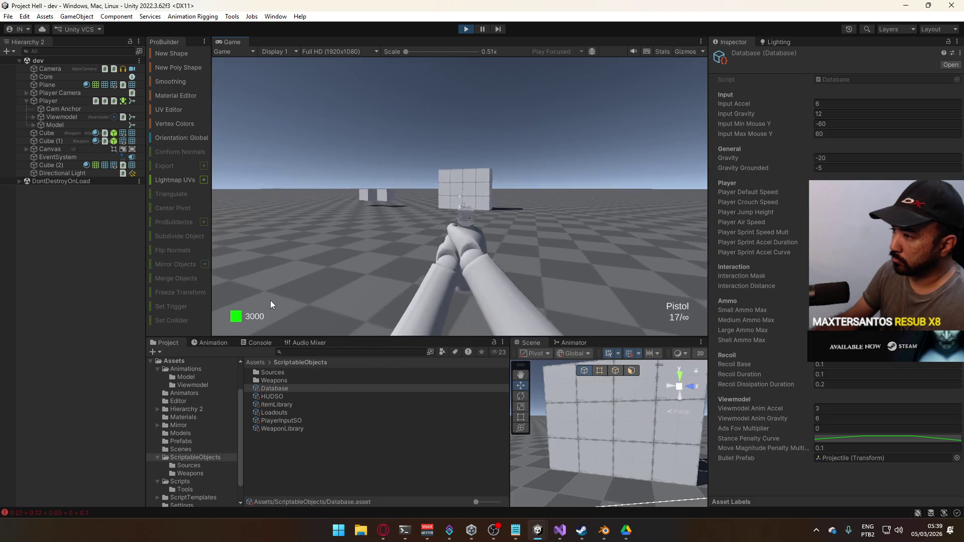
pyautogui.click(412, 307)
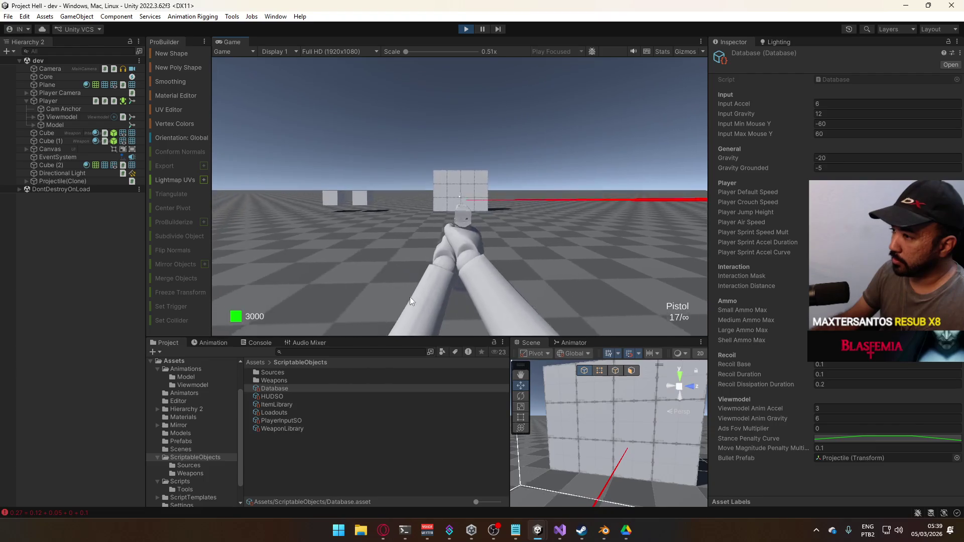
pyautogui.click(387, 300)
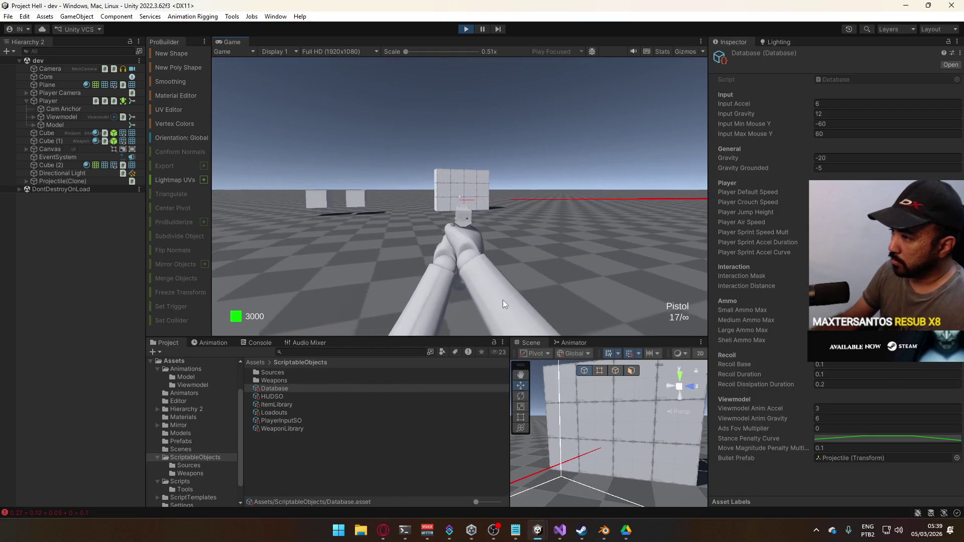
pyautogui.click(482, 300)
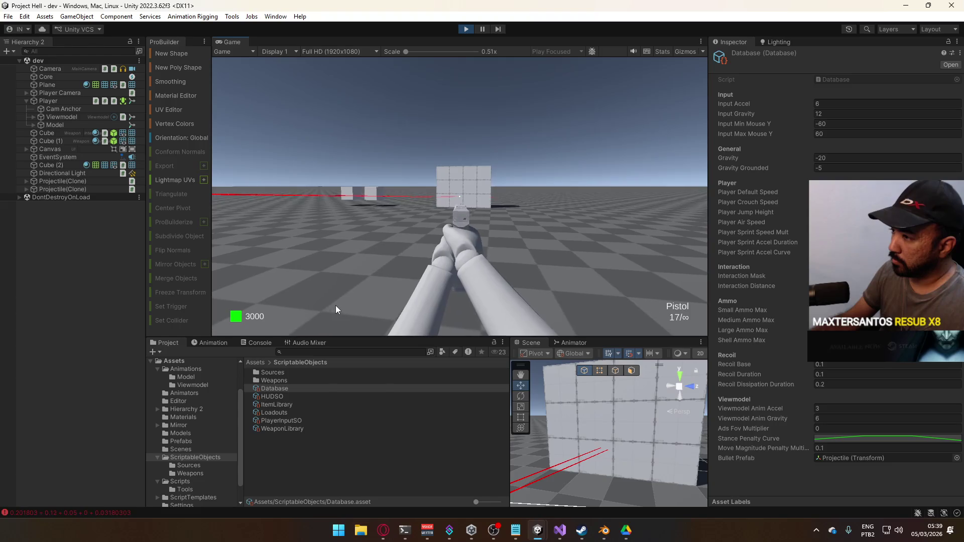
pyautogui.click(451, 303)
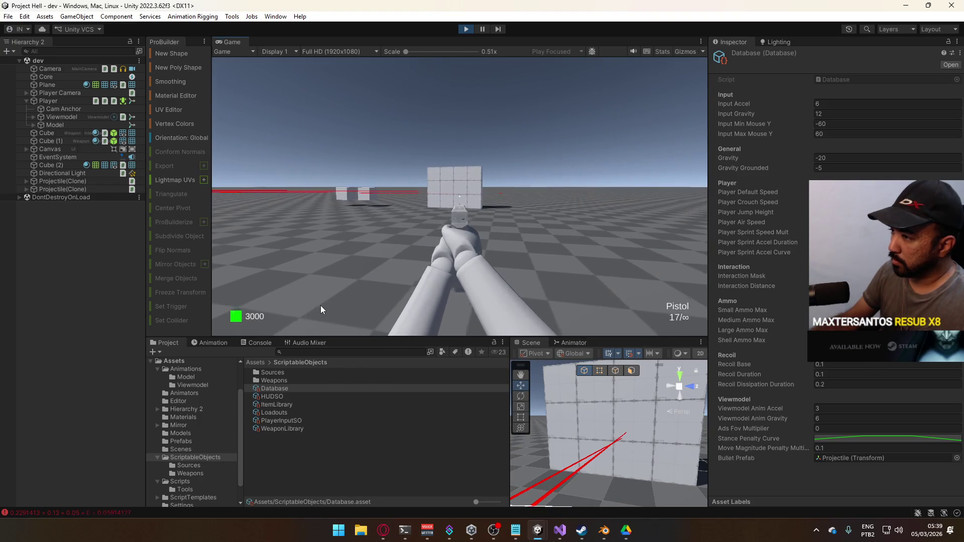
pyautogui.click(396, 305)
pyautogui.press('super')
pyautogui.press('super')
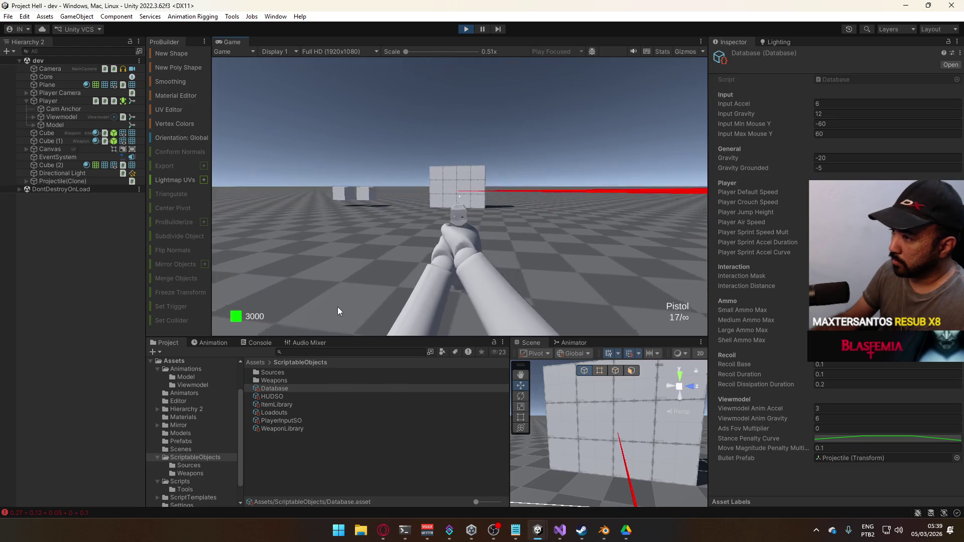
# - Fire shots while moving to compare spread, lower the sights, walk forward, then switch to Visual Studio
pyautogui.click(358, 303)
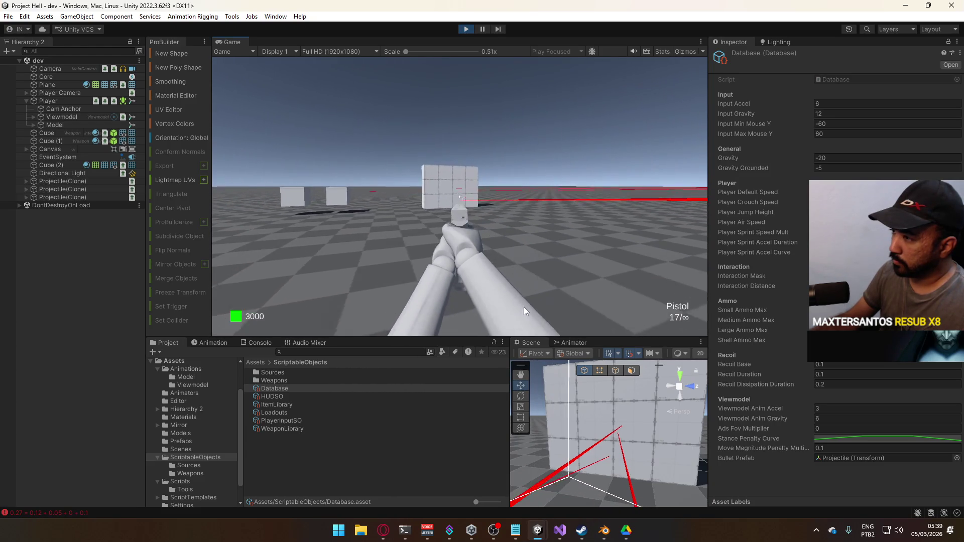
pyautogui.click(523, 306)
pyautogui.click(451, 301)
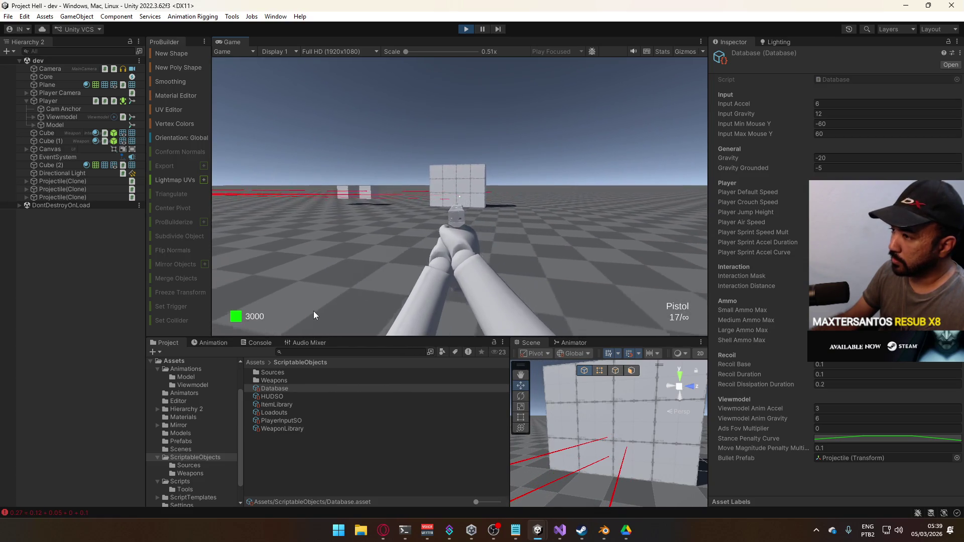
pyautogui.rightClick(372, 306)
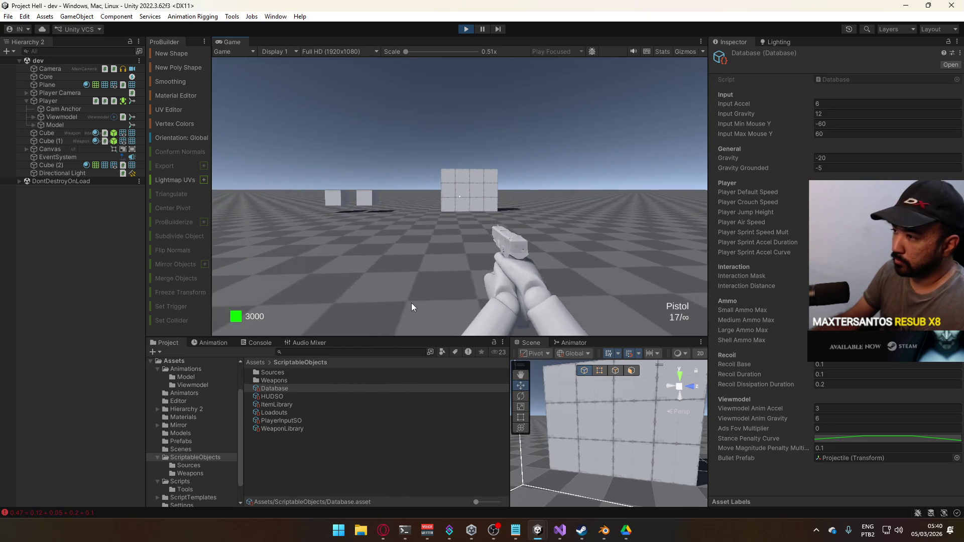
pyautogui.press('w')
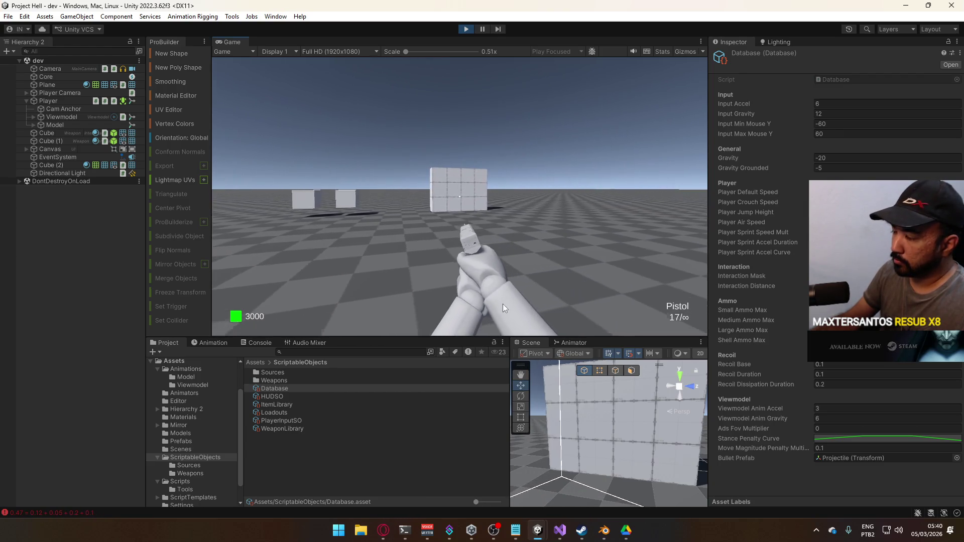
pyautogui.hotkey('alt', 'Tab')
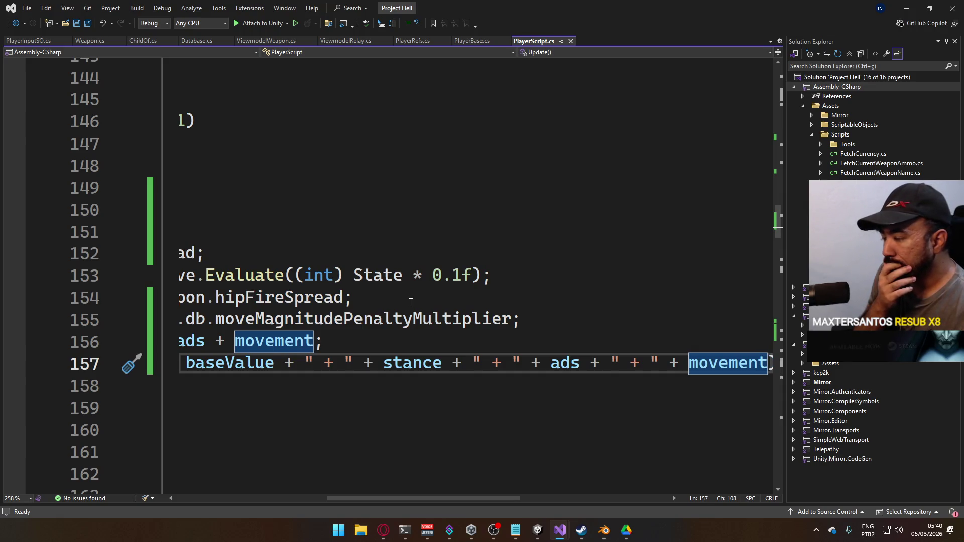
# - Return to the running Unity game after reading the spread lines 152–157
pyautogui.hotkey('alt', 'Tab')
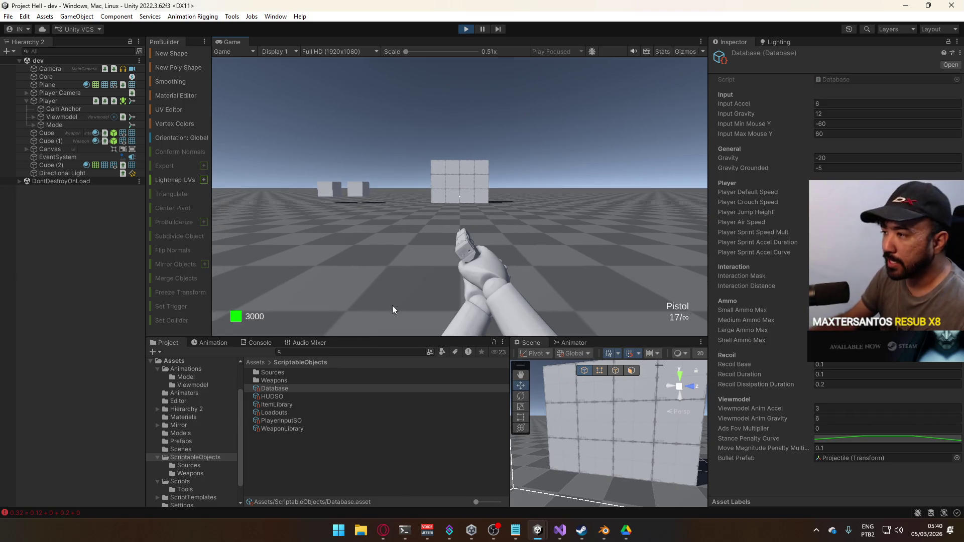
# - Fire a burst of pistol shots at the wall and watch the red shot traces
pyautogui.press('super')
pyautogui.press('super')
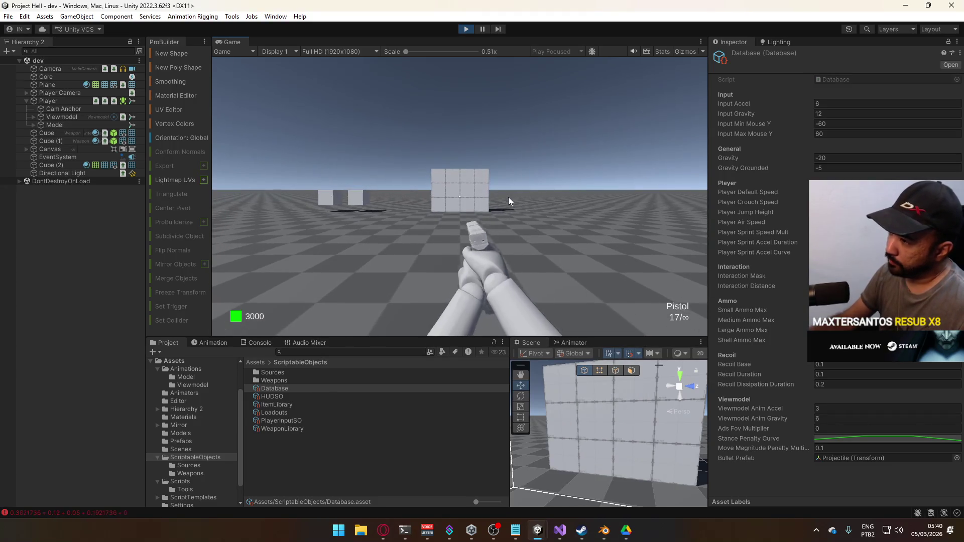
pyautogui.click(508, 197)
pyautogui.click(471, 205)
pyautogui.click(513, 202)
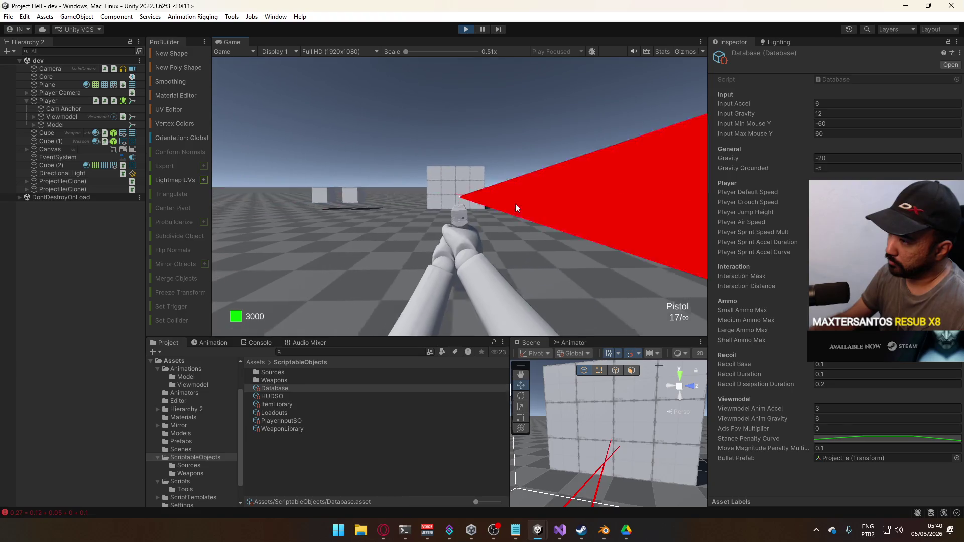
pyautogui.click(588, 199)
pyautogui.click(581, 199)
pyautogui.click(534, 203)
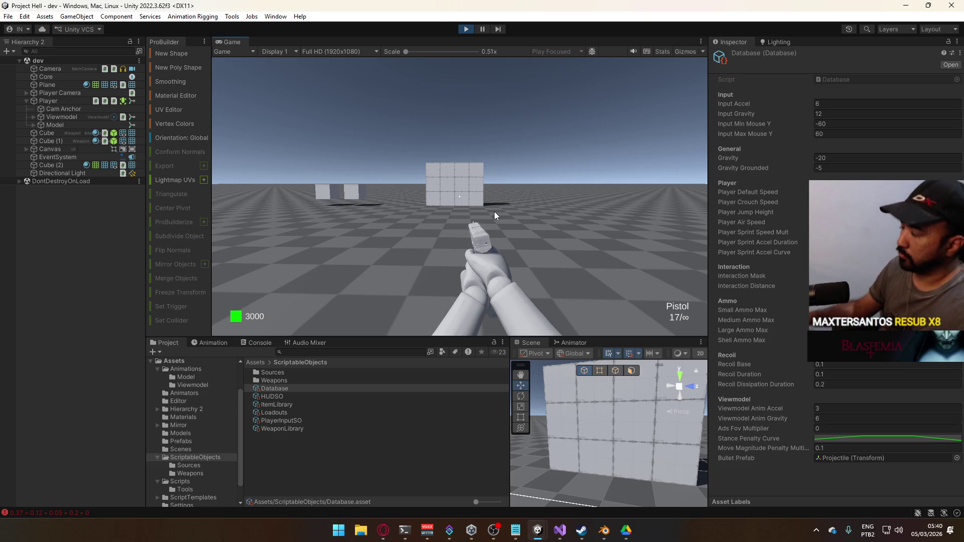
# - Walk forward firing rapid shots while turning to show the spread, then exit Play mode
pyautogui.press('w')
pyautogui.click(584, 206)
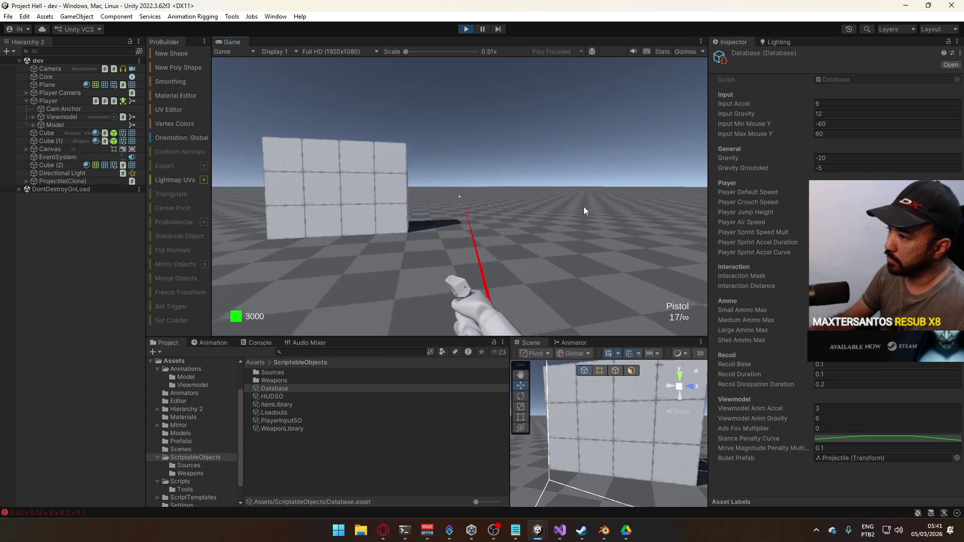
pyautogui.click(583, 207)
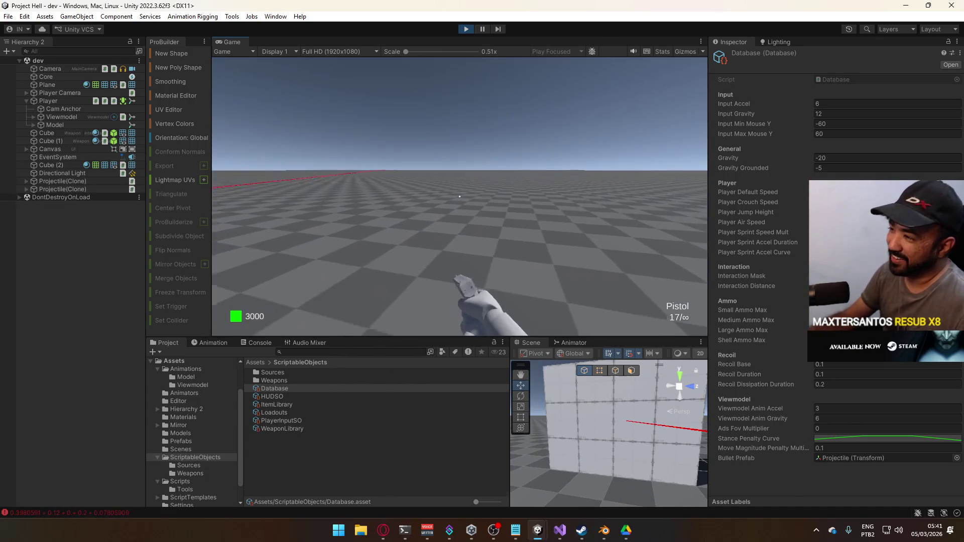
pyautogui.press('super')
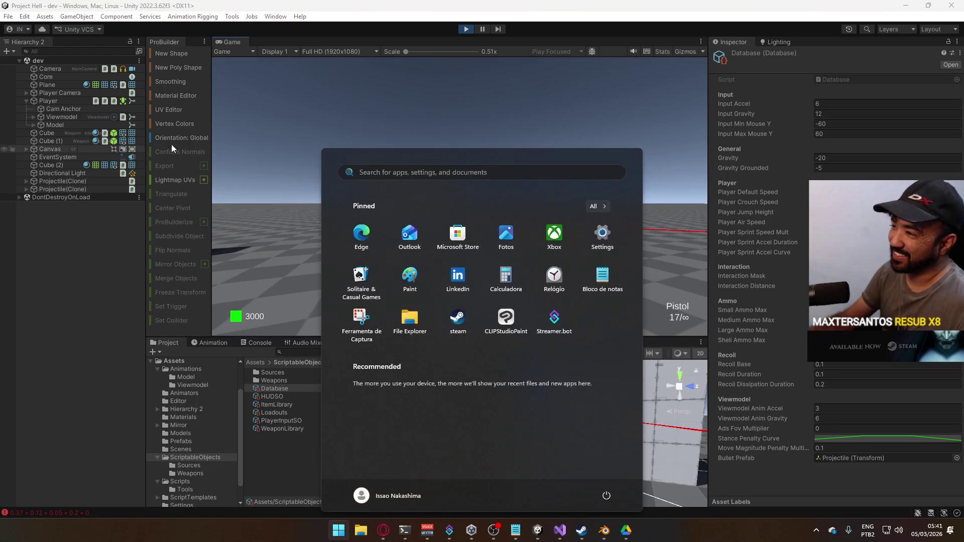
pyautogui.click(428, 171)
pyautogui.click(417, 152)
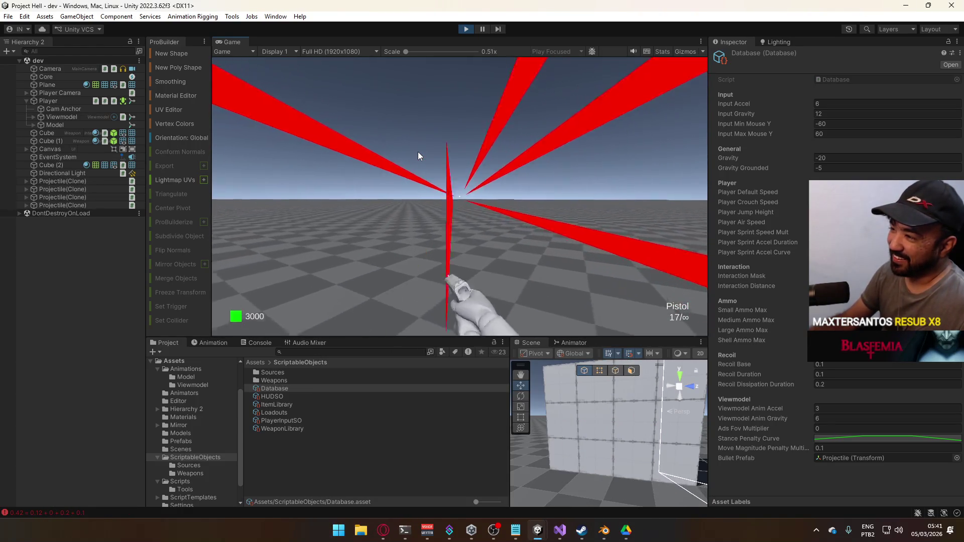
pyautogui.click(417, 152)
pyautogui.click(415, 154)
pyautogui.click(414, 155)
pyautogui.click(415, 154)
pyautogui.click(414, 155)
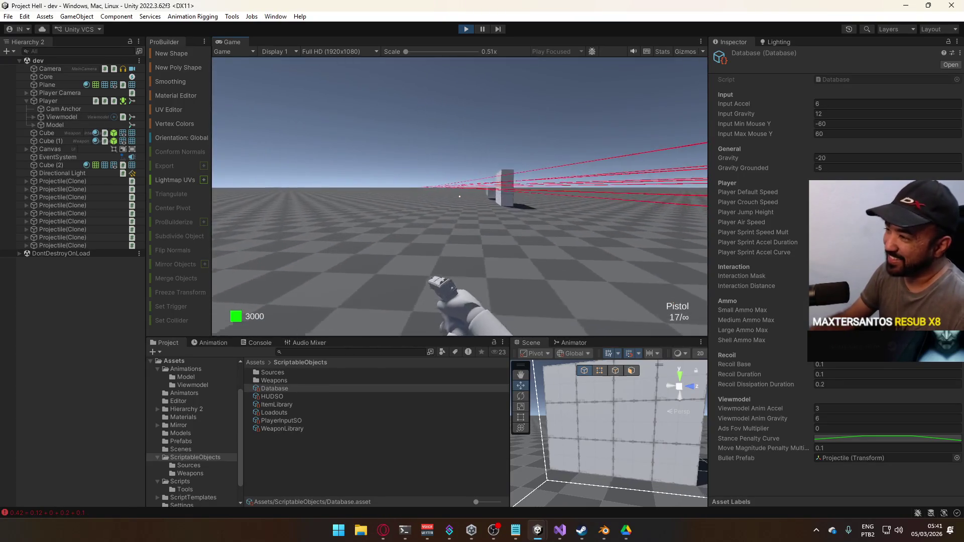
pyautogui.press('super')
pyautogui.press('super')
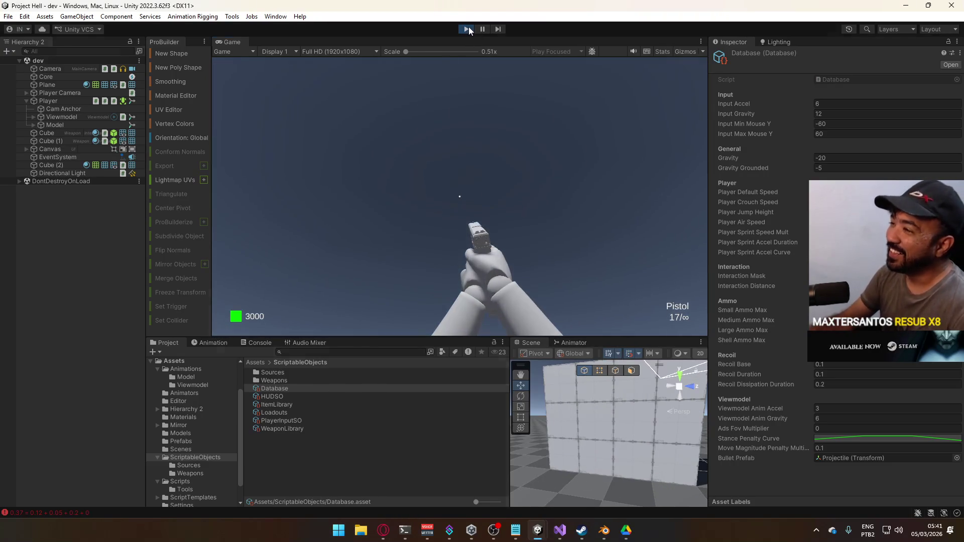
pyautogui.click(469, 26)
# - Add 'if (State == PlayerState.Sprint) return;' after the _shooting check in ShootProcessing and save PlayerScript.cs
pyautogui.moveTo(560, 530)
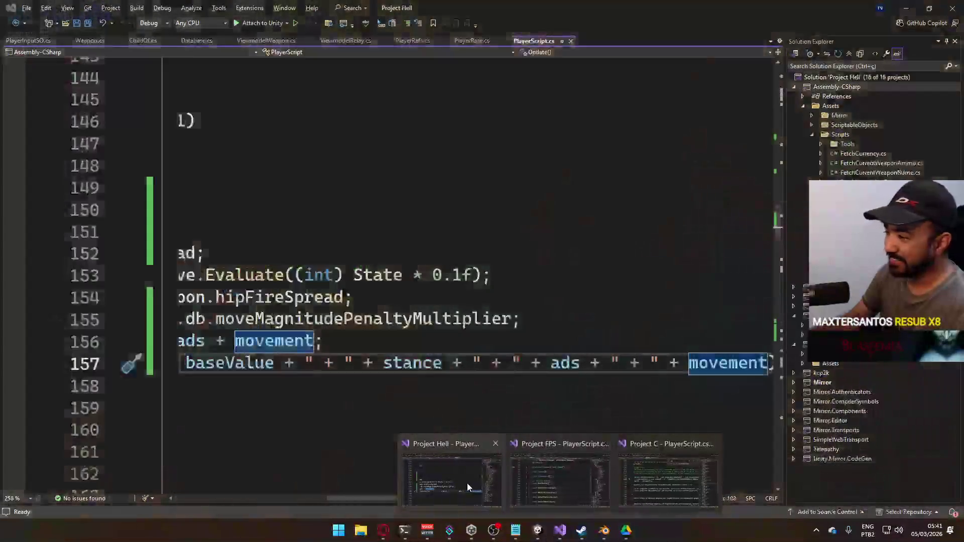
pyautogui.click(468, 483)
pyautogui.moveTo(433, 497); pyautogui.dragTo(280, 498)
pyautogui.scroll(-3, 391, 355)
pyautogui.scroll(-2, 390, 355)
pyautogui.scroll(-7, 440, 340)
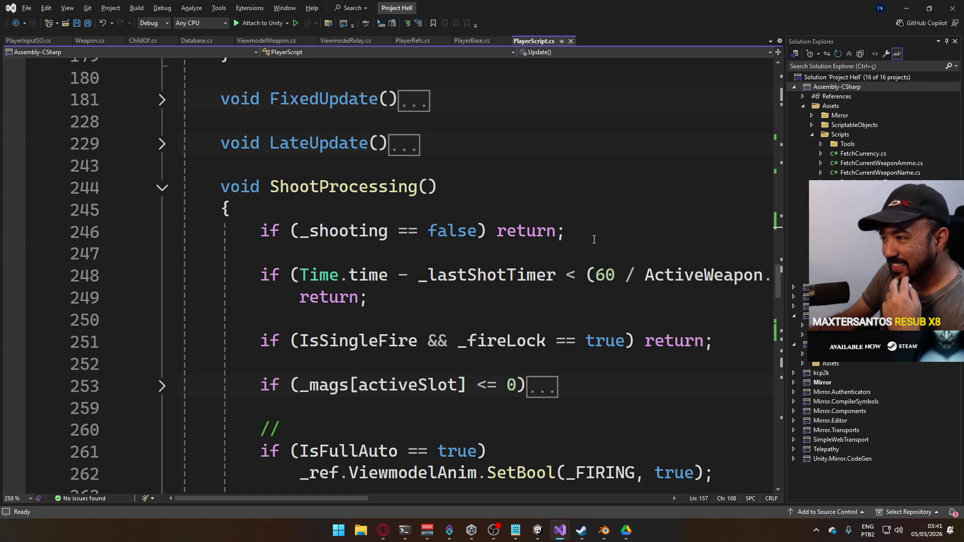
pyautogui.click(621, 238)
pyautogui.press('Return')
pyautogui.press('Return')
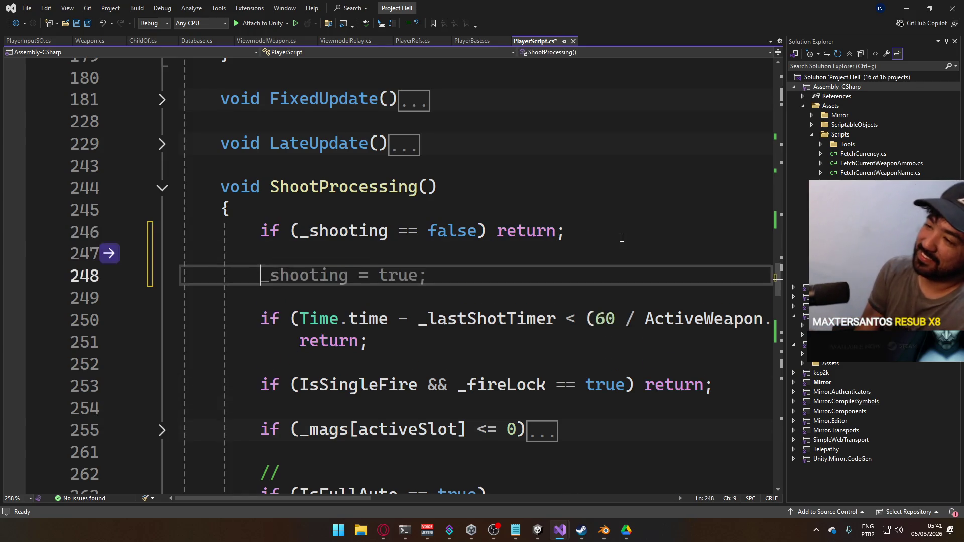
pyautogui.write('if (state ==')
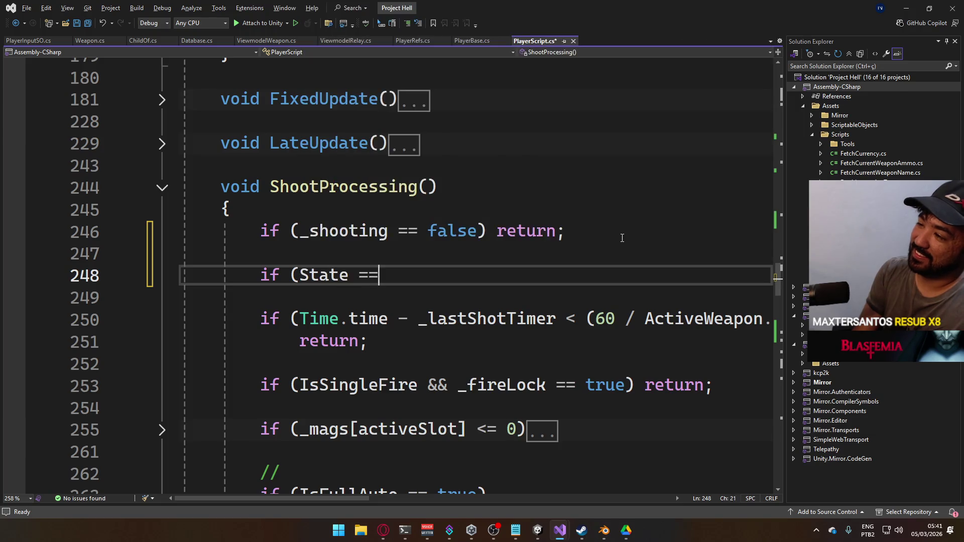
pyautogui.press('Down')
pyautogui.press('Down')
pyautogui.press('Down')
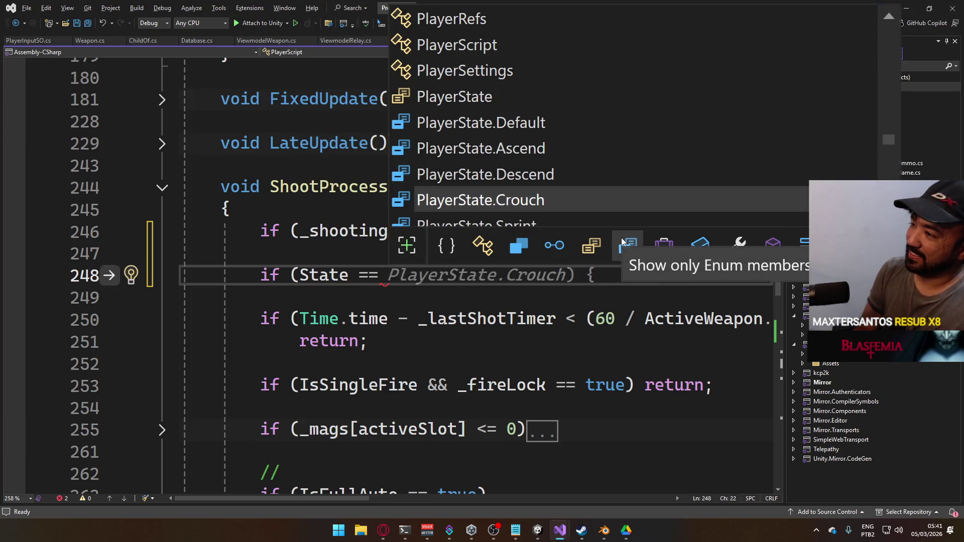
pyautogui.press('Tab')
pyautogui.write(') return;')
pyautogui.hotkey('ctrl', 's')
pyautogui.hotkey('alt', 'Tab')
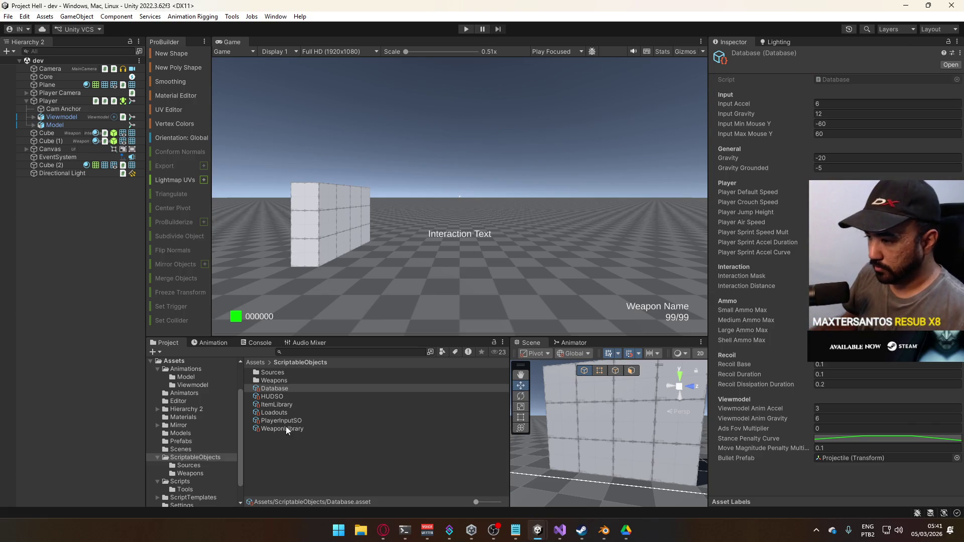
# - Browse the Weapons assets, inspecting Weapon Pistol, Empty, AK and SMG settings
pyautogui.click(190, 473)
pyautogui.click(286, 411)
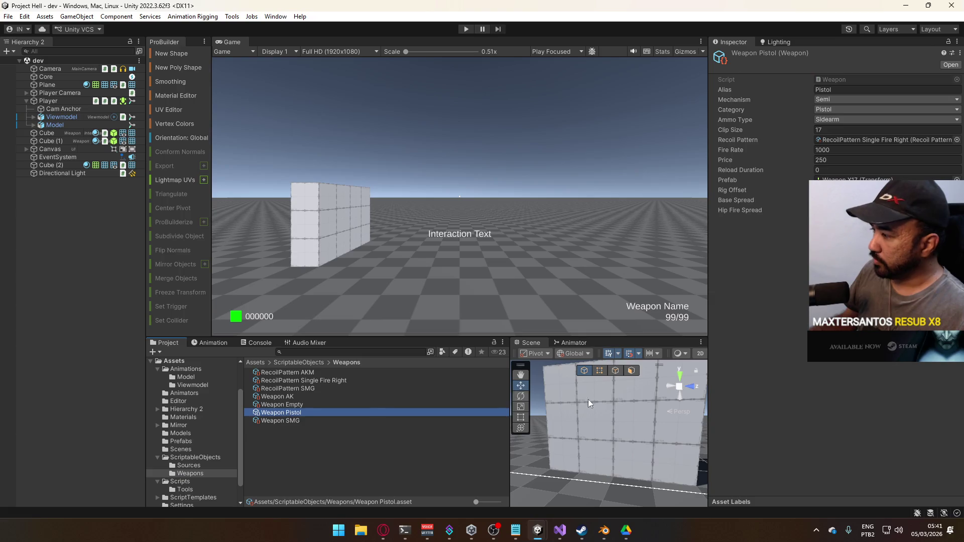
pyautogui.click(306, 405)
pyautogui.click(307, 397)
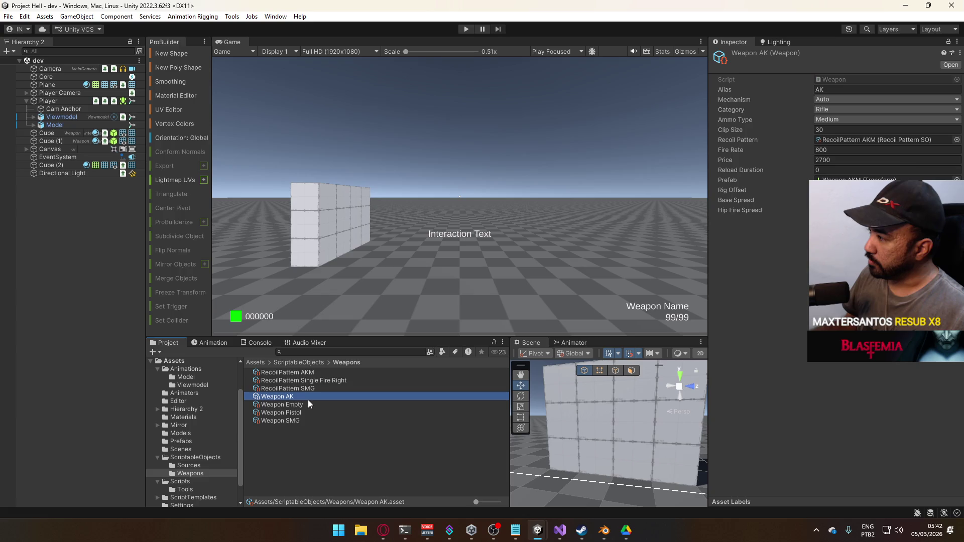
pyautogui.click(306, 411)
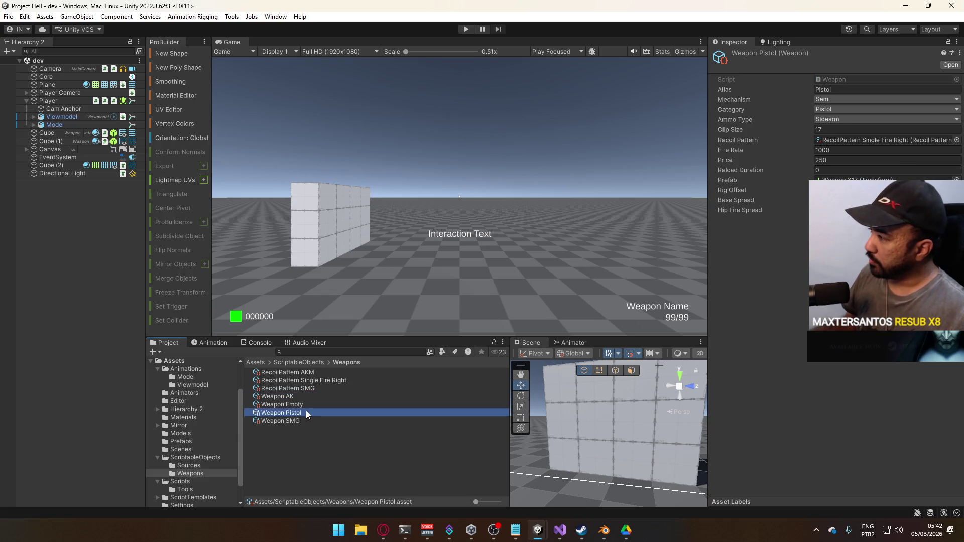
pyautogui.click(300, 421)
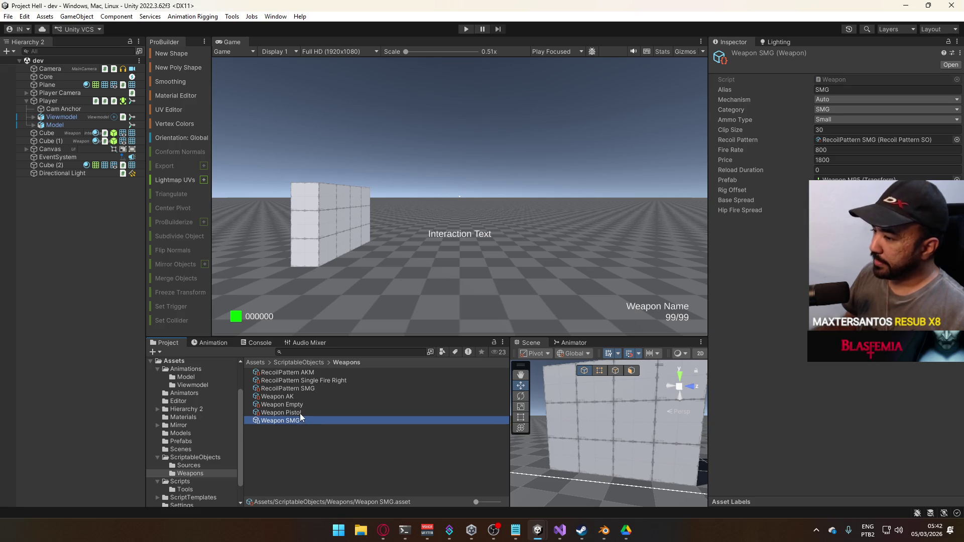
pyautogui.click(300, 413)
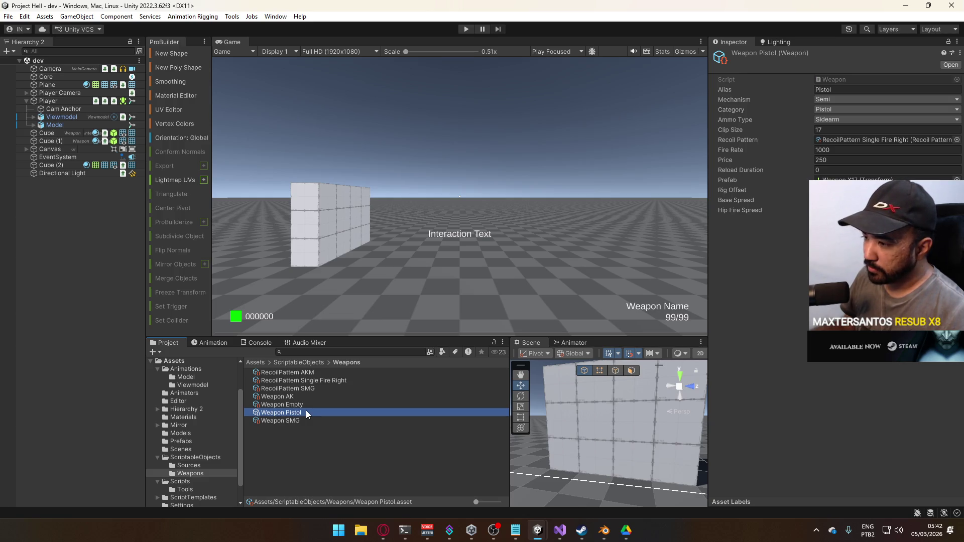
# - Compare Base Spread of Weapon SMG and Weapon Pistol, then start Play mode
pyautogui.click(300, 418)
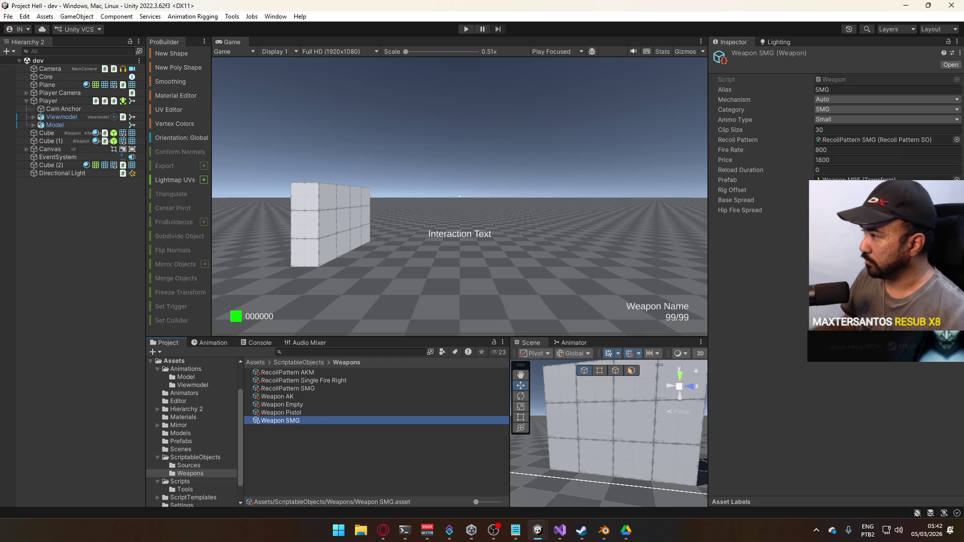
pyautogui.click(736, 199)
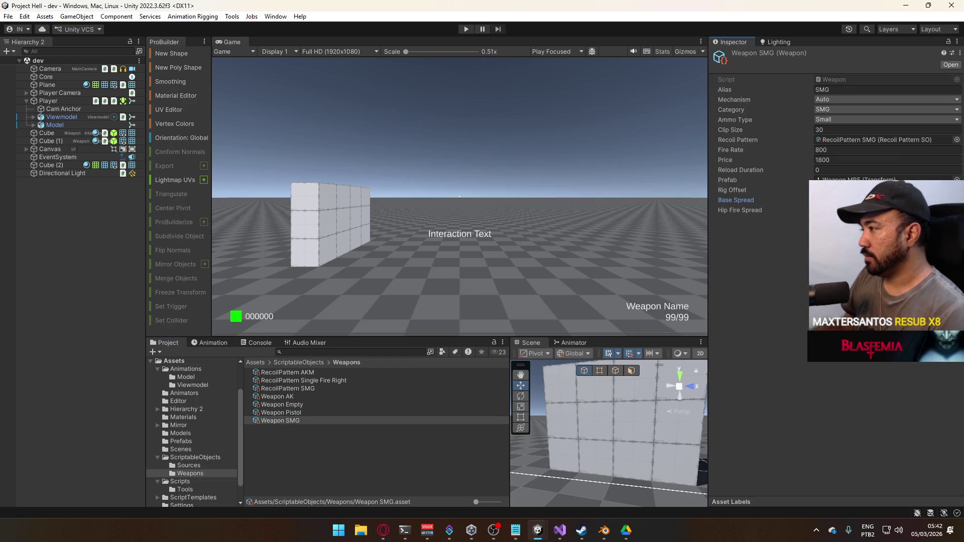
pyautogui.click(323, 413)
pyautogui.click(736, 199)
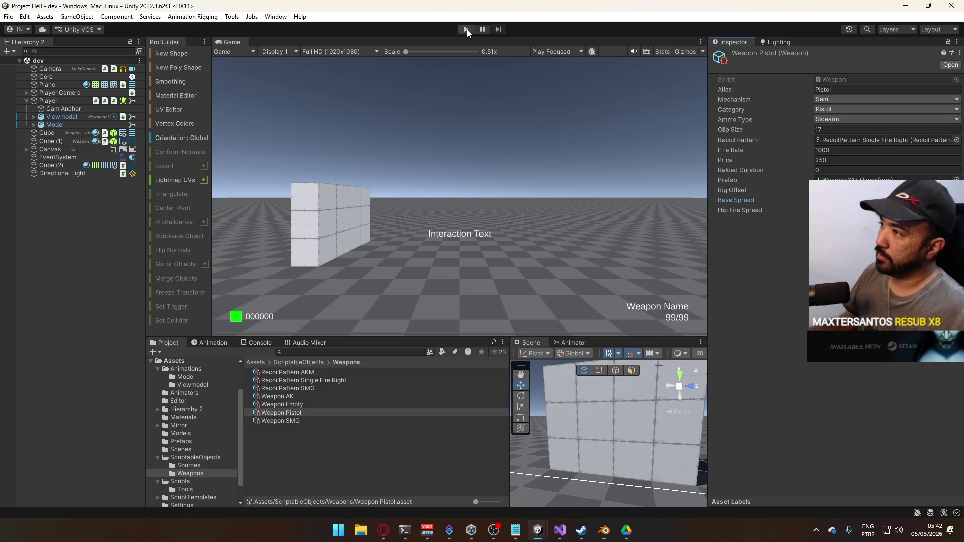
pyautogui.click(466, 30)
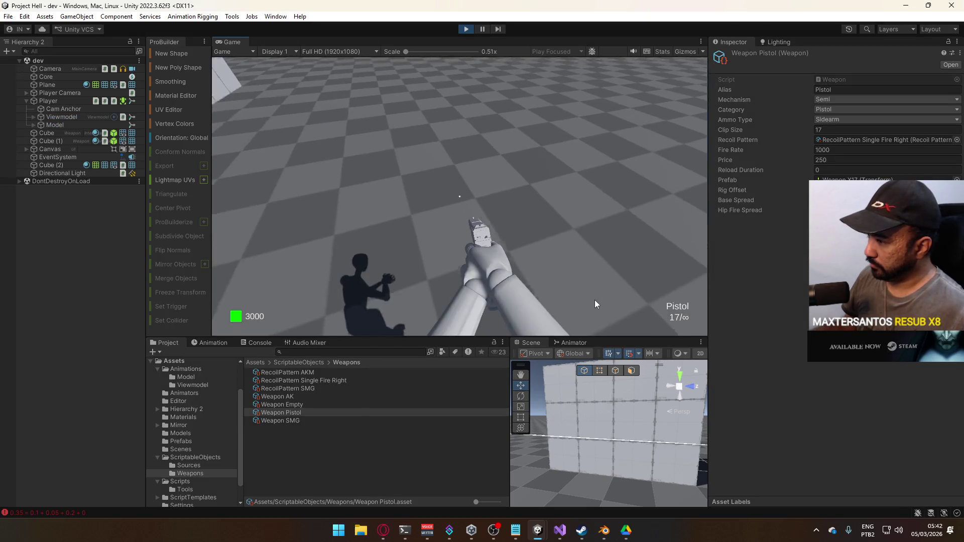
# - Take control of the Game view and fire the pistol at the wall while turning left and right
pyautogui.press('super')
pyautogui.click(648, 411)
pyautogui.press('super')
pyautogui.click(618, 128)
pyautogui.click(473, 160)
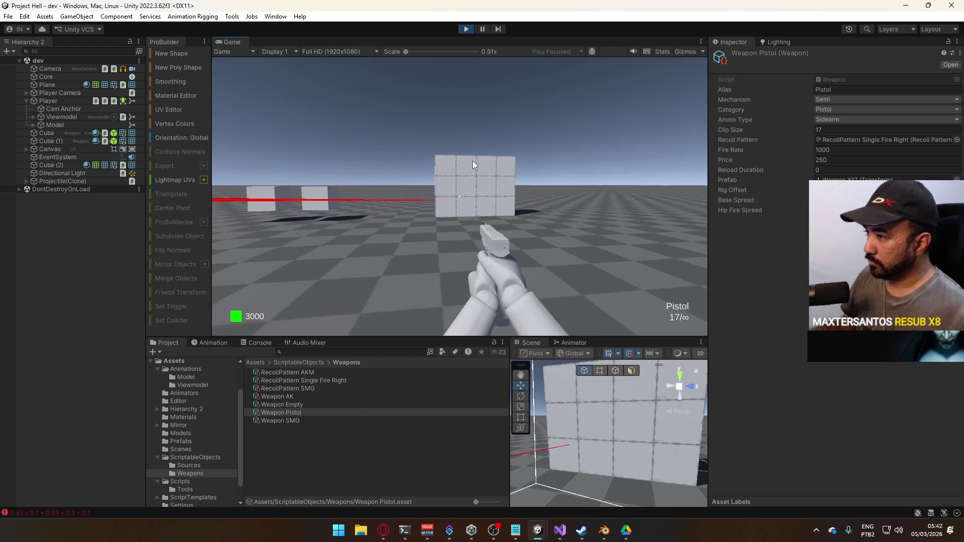
pyautogui.click(339, 159)
pyautogui.click(290, 159)
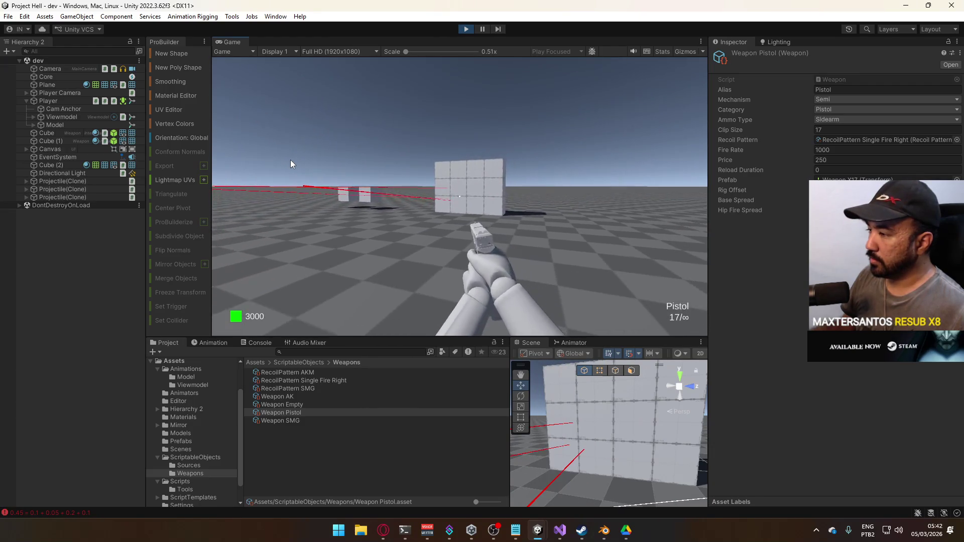
pyautogui.click(286, 158)
pyautogui.click(275, 155)
pyautogui.click(301, 156)
pyautogui.click(362, 157)
pyautogui.click(404, 159)
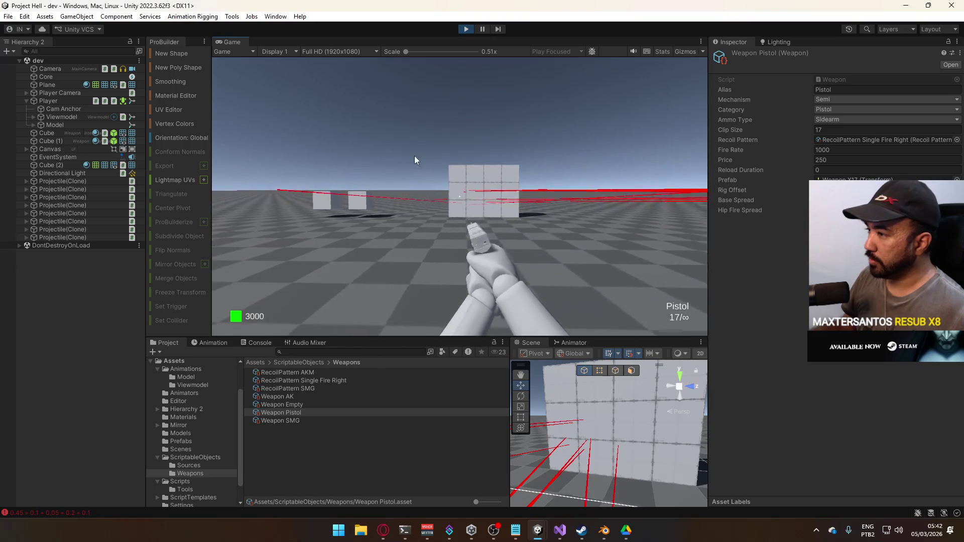
pyautogui.click(427, 156)
pyautogui.click(447, 157)
pyautogui.click(467, 158)
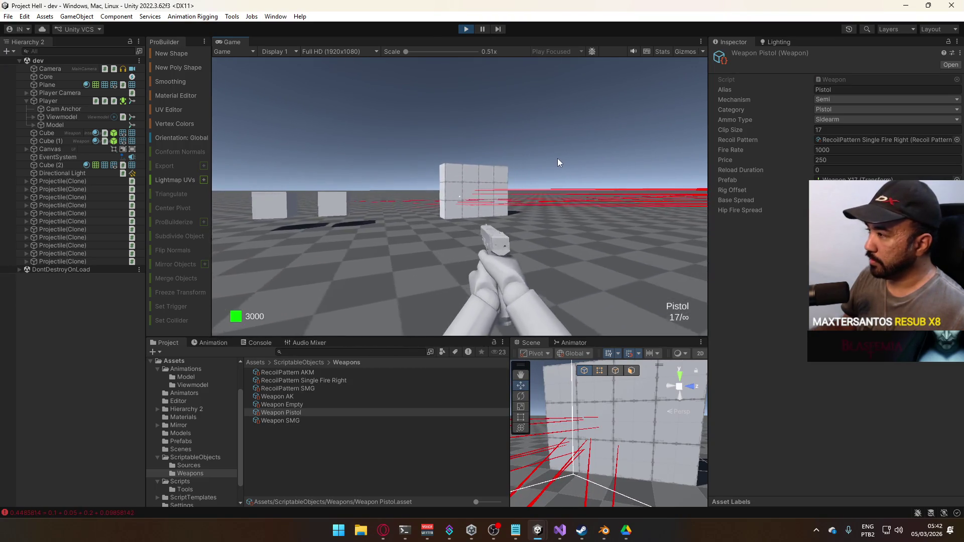
pyautogui.click(495, 157)
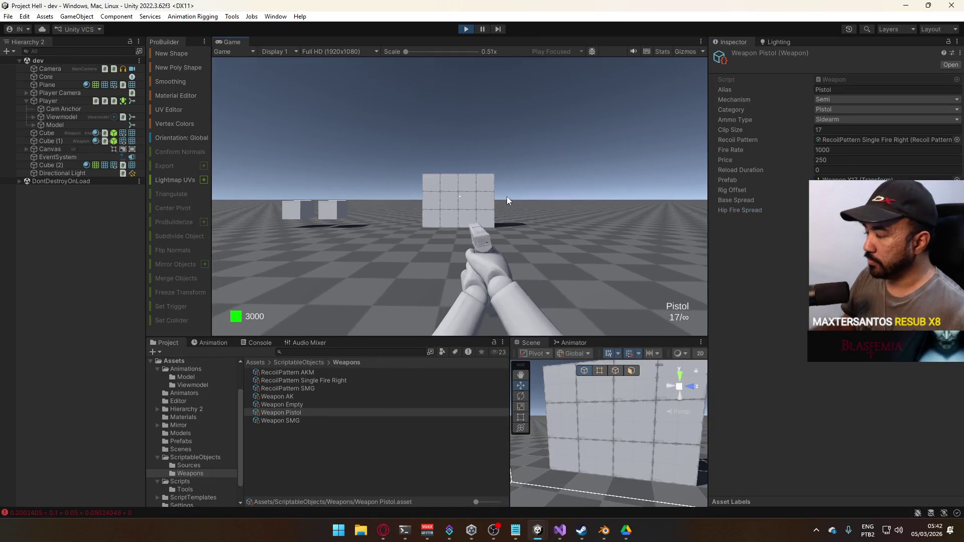
# - Keep firing pistol shots toward the wall while sweeping the view right, then left
pyautogui.click(418, 213)
pyautogui.click(424, 215)
pyautogui.click(433, 217)
pyautogui.click(476, 218)
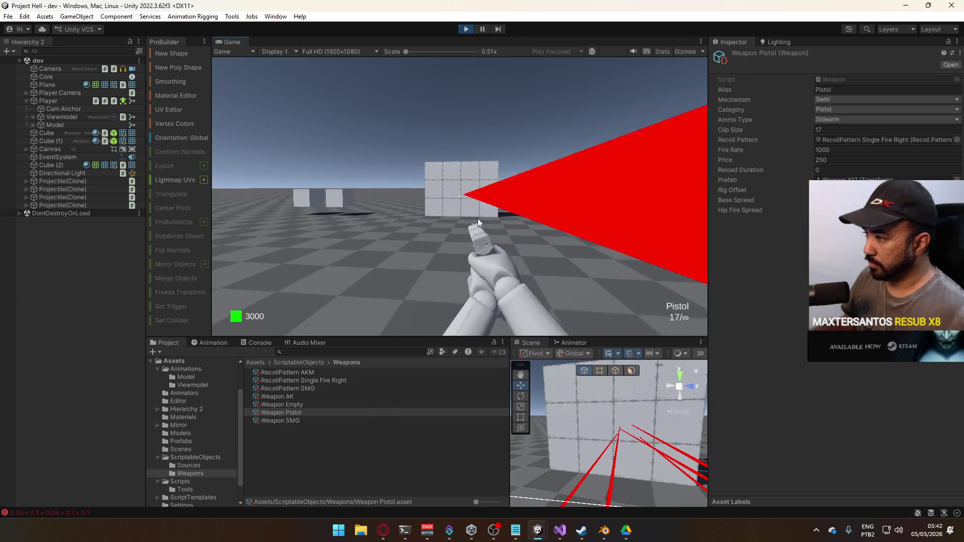
pyautogui.click(497, 221)
pyautogui.click(522, 225)
pyautogui.click(552, 227)
pyautogui.click(582, 227)
pyautogui.click(607, 228)
pyautogui.click(622, 231)
pyautogui.click(638, 233)
pyautogui.click(667, 237)
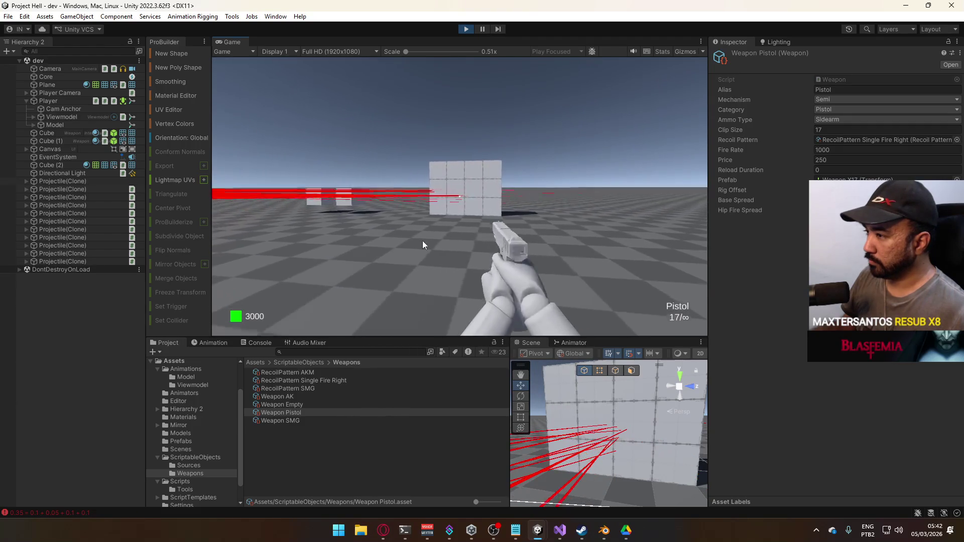
pyautogui.click(407, 243)
pyautogui.click(352, 246)
pyautogui.click(296, 249)
pyautogui.click(270, 248)
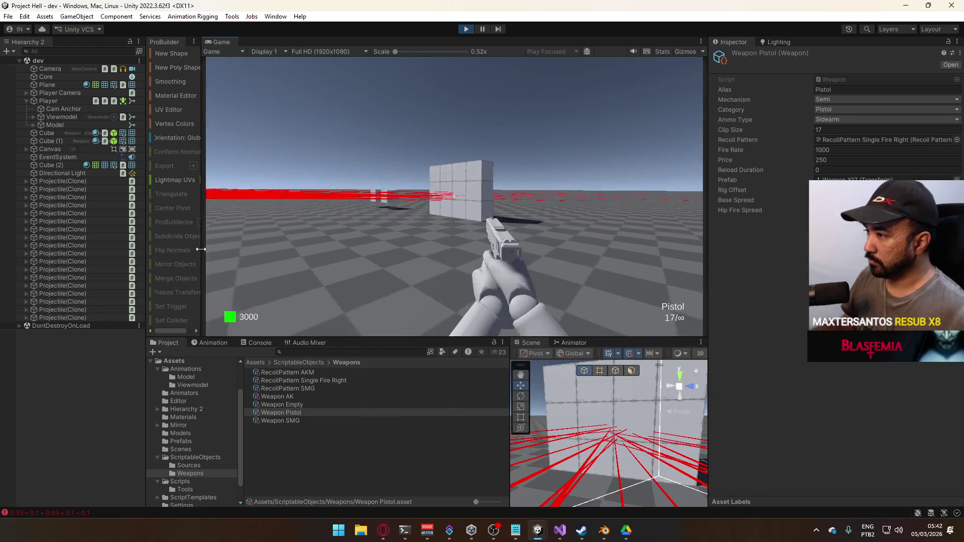
pyautogui.click(248, 252)
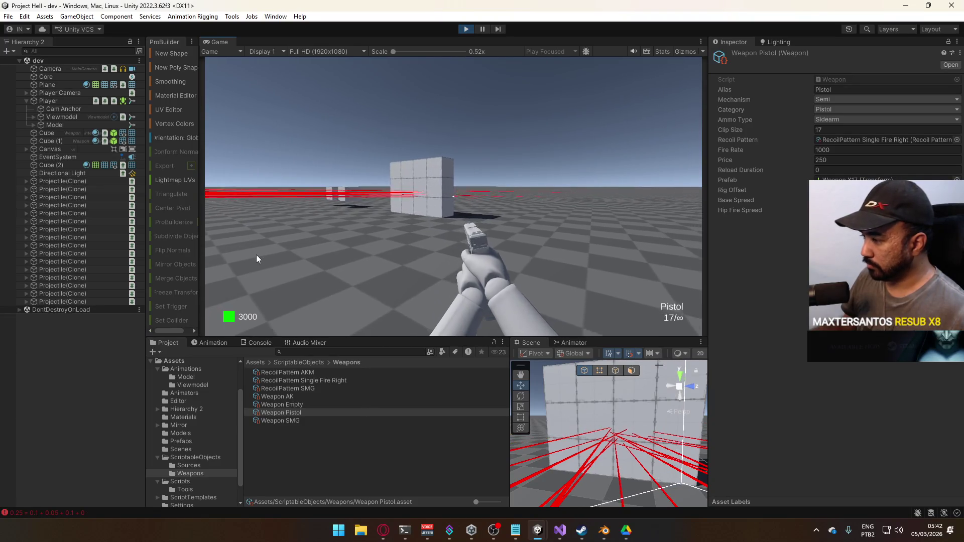
# - Fire several pistol shots past the wall and dismiss the open menu to return to the game
pyautogui.press('super')
pyautogui.press('super')
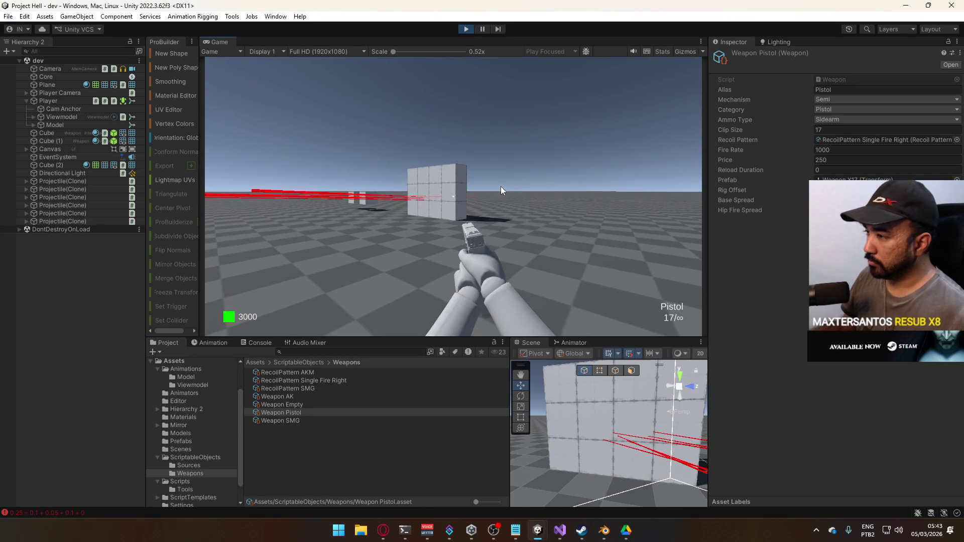
pyautogui.click(610, 185)
pyautogui.click(652, 194)
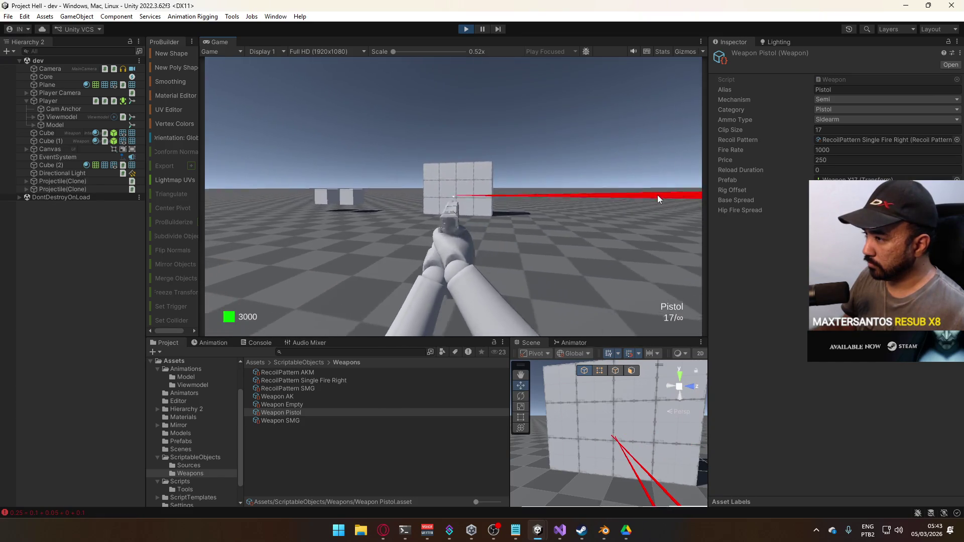
pyautogui.click(677, 198)
pyautogui.click(703, 203)
pyautogui.click(536, 210)
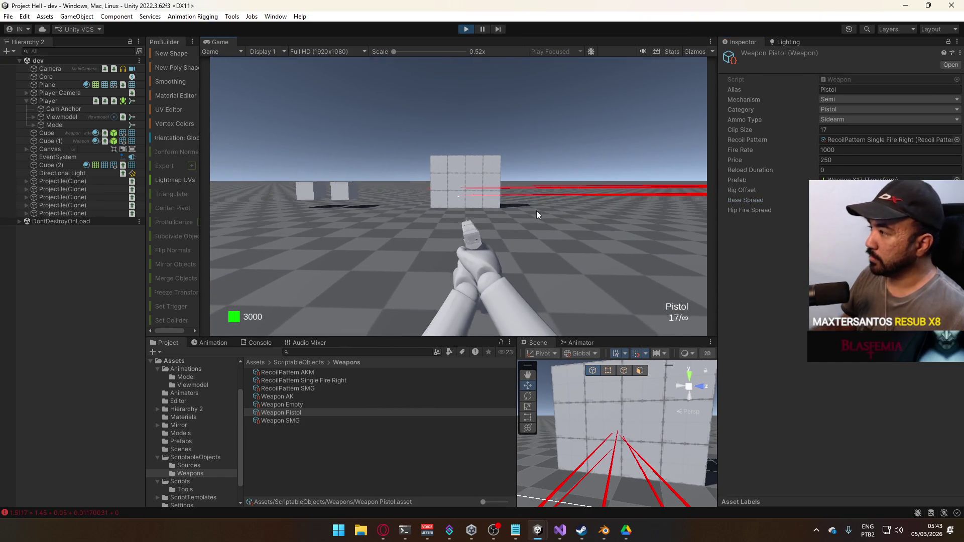
# - Walk, strafe and back away from the wall, then fire the pistol repeatedly at it
pyautogui.press('w')
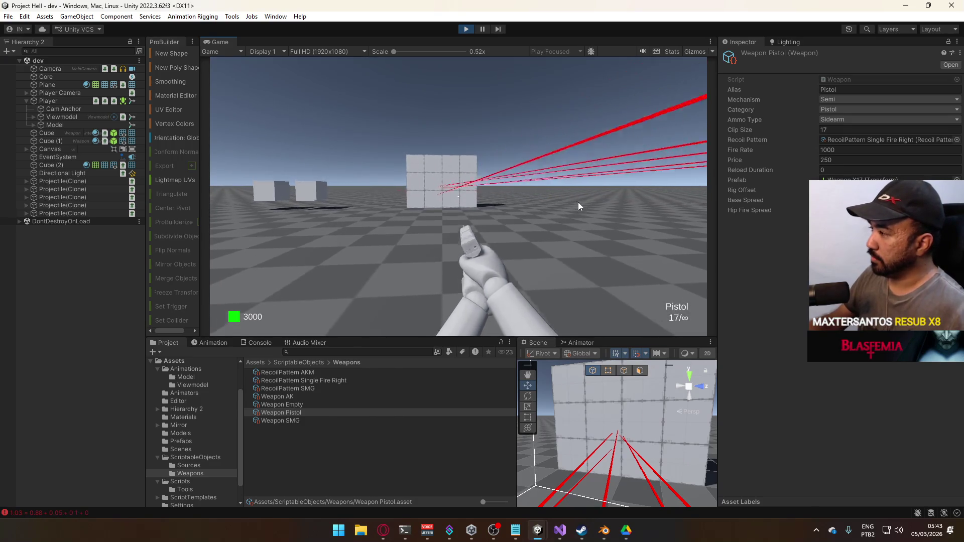
pyautogui.press('d')
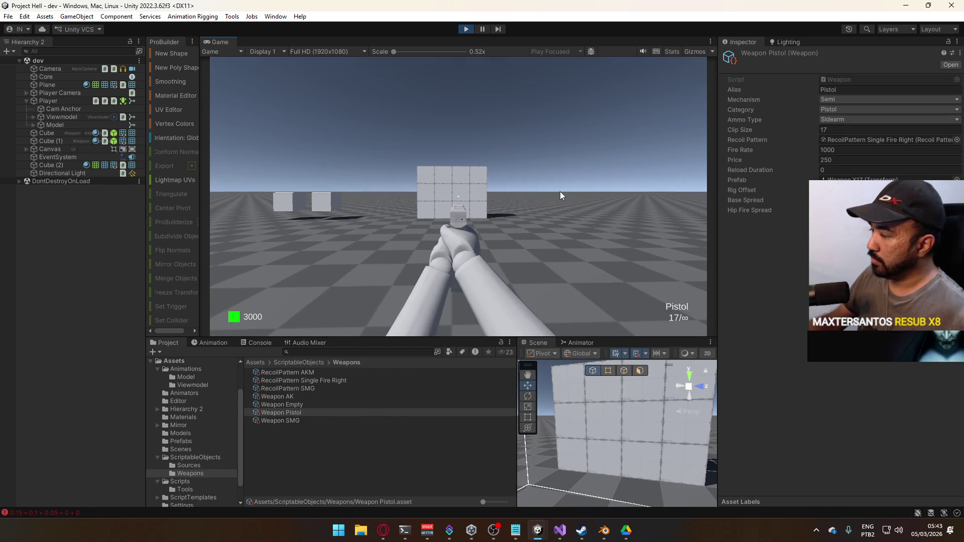
pyautogui.moveTo(490, 201); pyautogui.dragTo(723, 200)
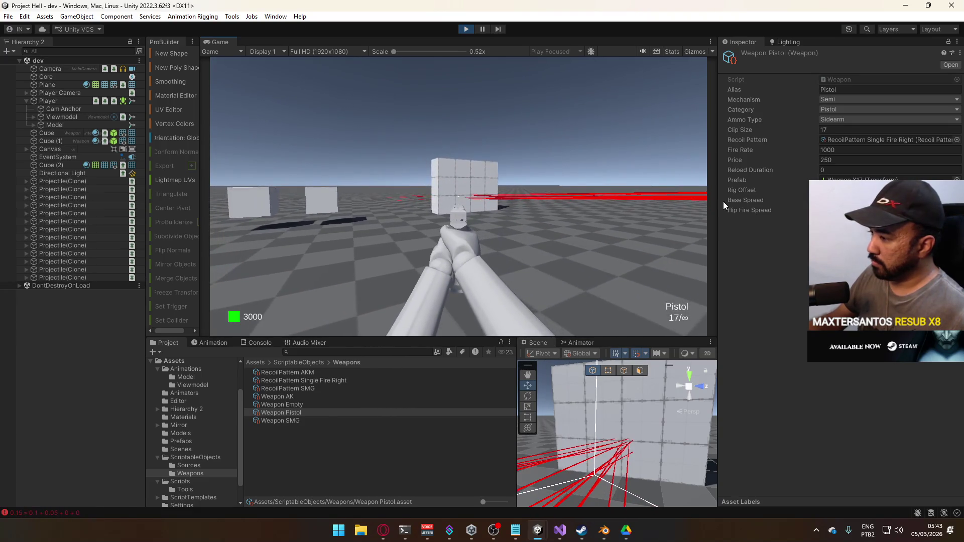
pyautogui.press('s')
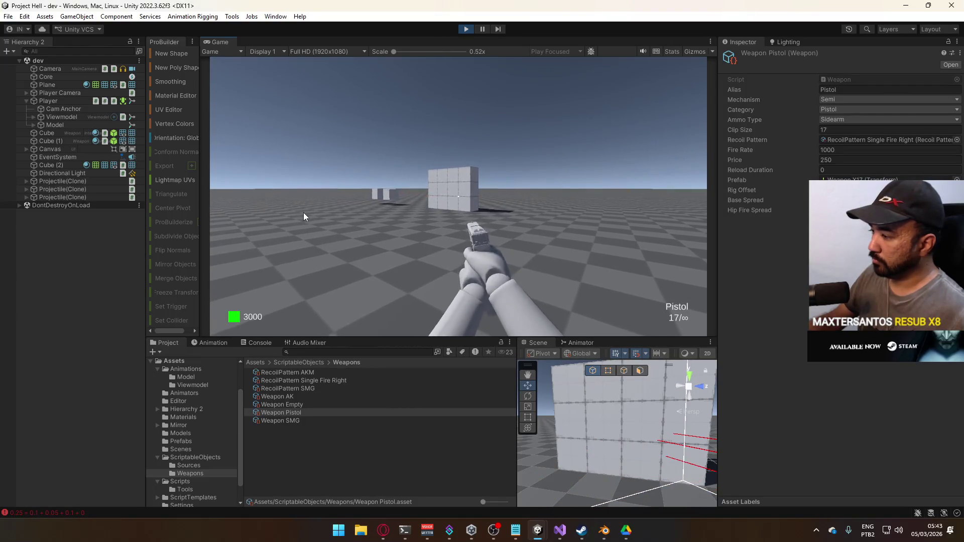
pyautogui.click(303, 216)
pyautogui.click(304, 216)
pyautogui.click(302, 216)
pyautogui.click(301, 217)
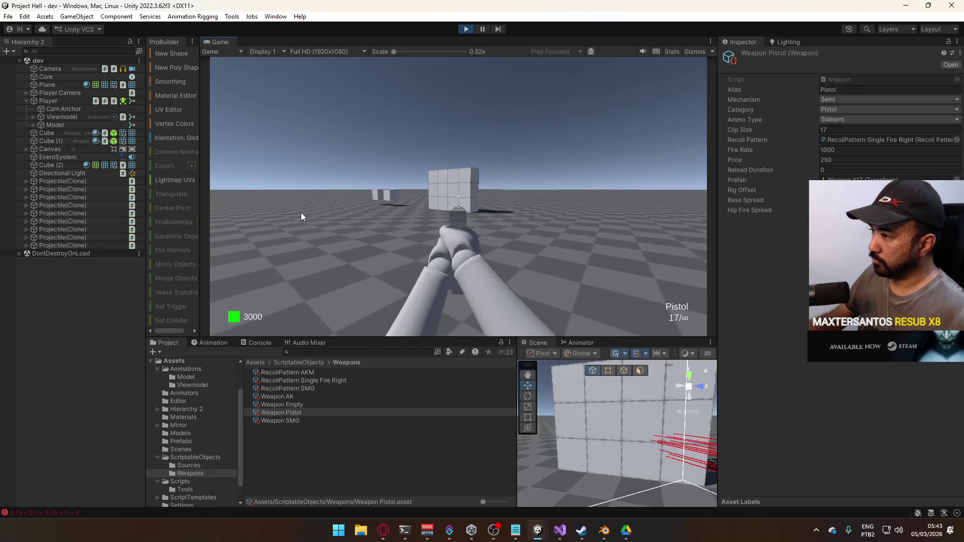
pyautogui.click(300, 216)
pyautogui.click(343, 227)
# - Step closer, aim down the pistol's sights and fire aimed shots while standing still
pyautogui.press('w')
pyautogui.rightClick(419, 214)
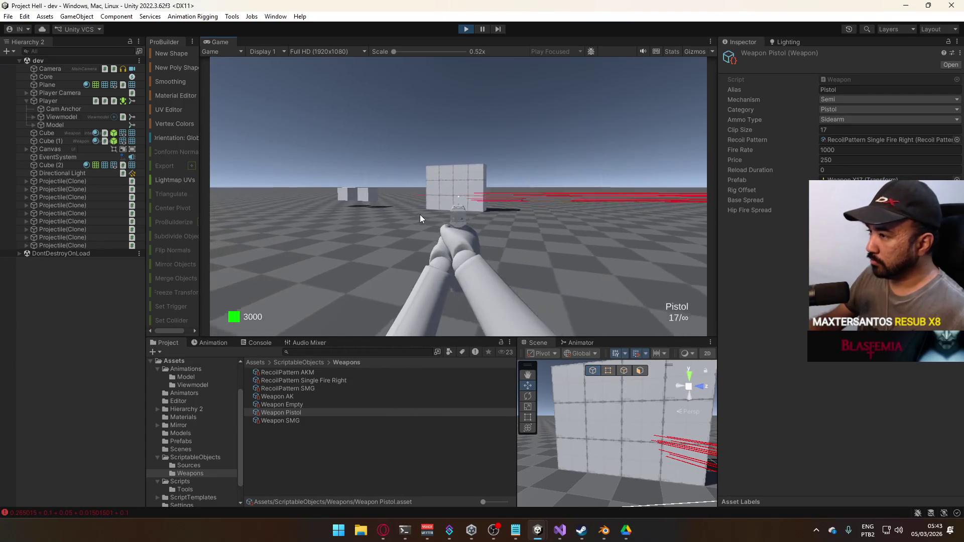
pyautogui.click(429, 213)
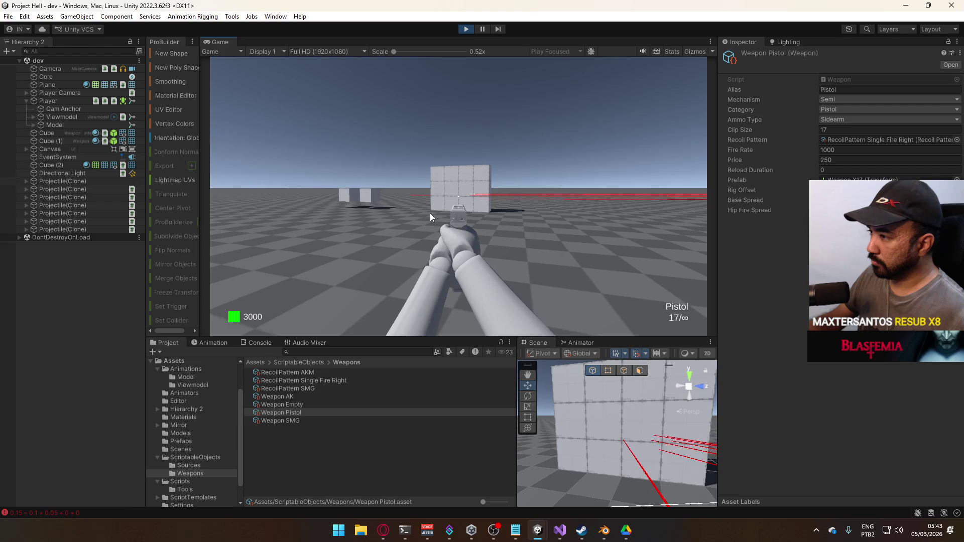
pyautogui.click(429, 212)
pyautogui.click(428, 213)
pyautogui.click(428, 213)
pyautogui.click(428, 212)
pyautogui.click(428, 213)
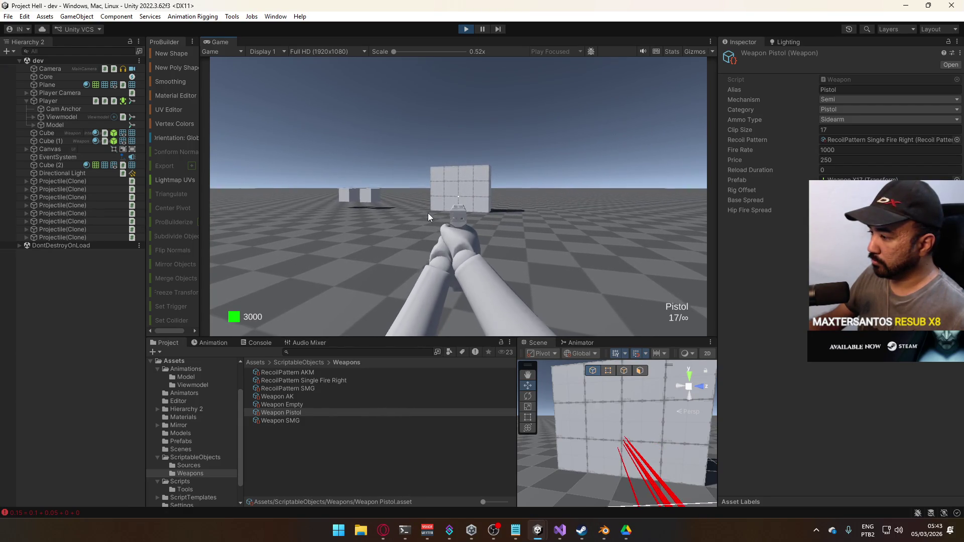
pyautogui.click(428, 213)
pyautogui.click(427, 212)
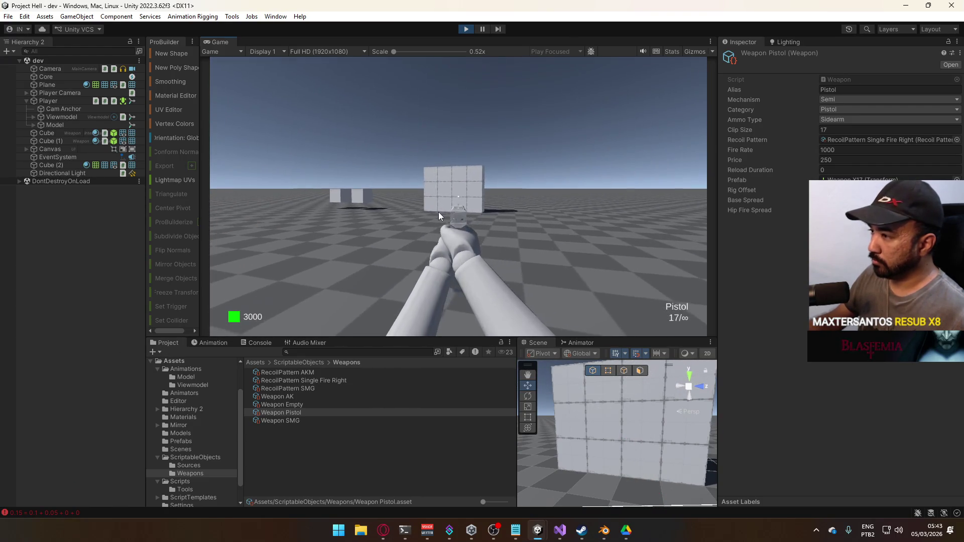
# - Fire a quick stationary burst to check the pistol's shot grouping
pyautogui.click(427, 213)
pyautogui.click(426, 213)
pyautogui.click(426, 213)
pyautogui.click(424, 213)
pyautogui.click(423, 213)
pyautogui.click(423, 212)
pyautogui.click(423, 213)
pyautogui.click(423, 213)
pyautogui.click(423, 213)
pyautogui.click(423, 213)
pyautogui.click(423, 213)
pyautogui.click(424, 213)
pyautogui.click(423, 213)
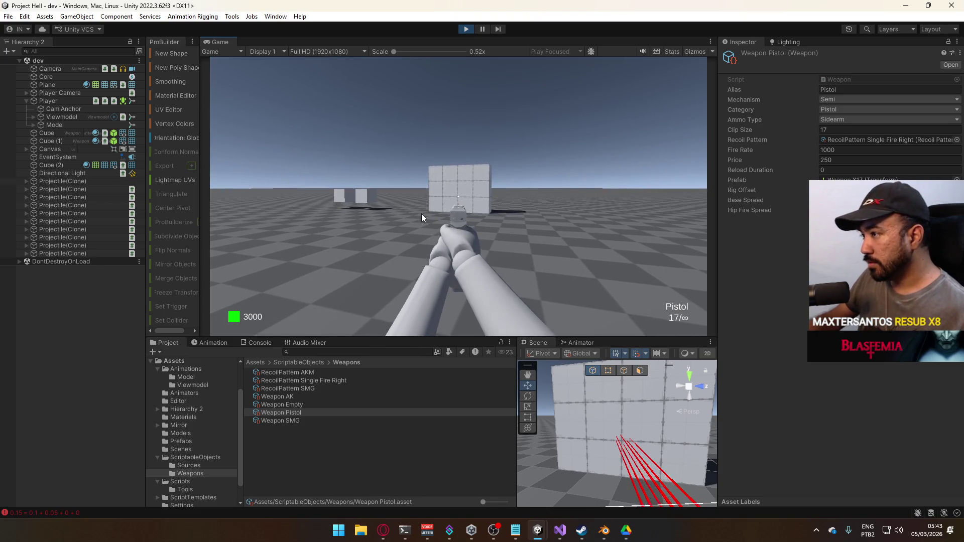
# - Fire a few more stationary pistol shots at the wall
pyautogui.click(421, 213)
pyautogui.click(419, 213)
pyautogui.click(419, 213)
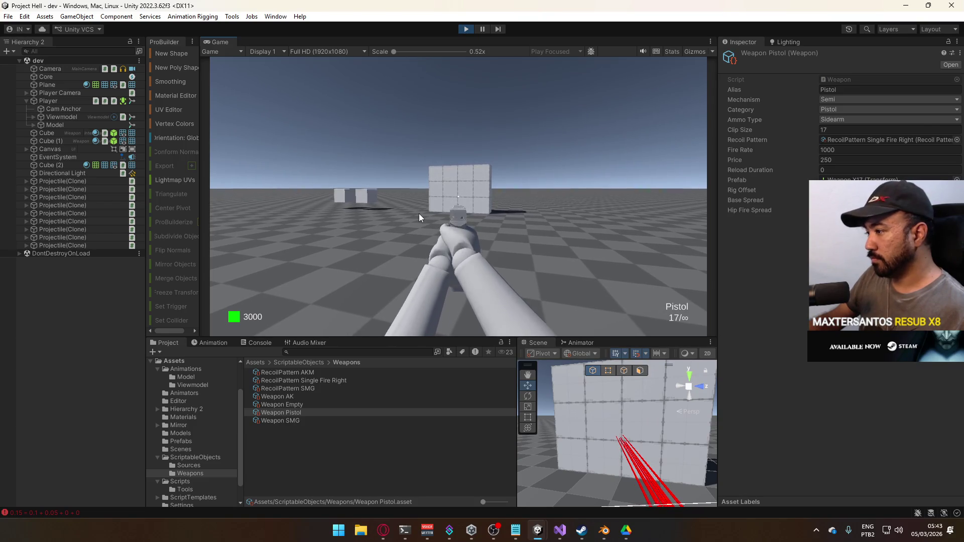
pyautogui.click(418, 213)
pyautogui.click(419, 213)
pyautogui.click(418, 212)
pyautogui.click(416, 213)
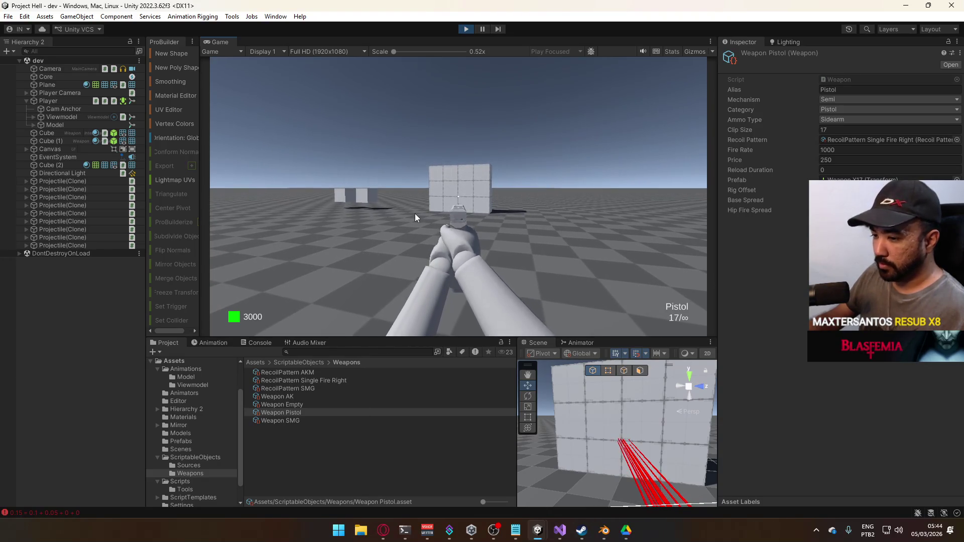
# - Fire pistol shots while walking toward the wall and strafing right
pyautogui.press('w')
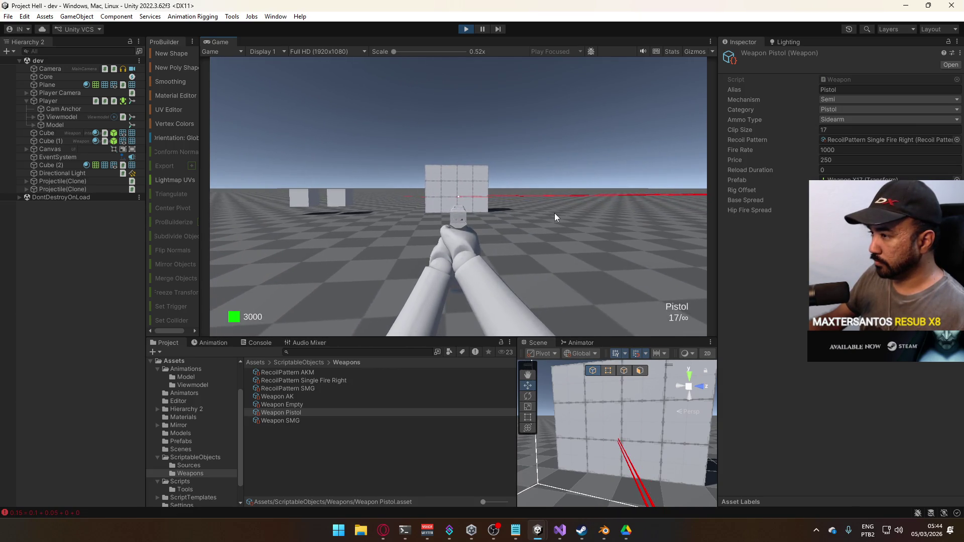
pyautogui.click(616, 212)
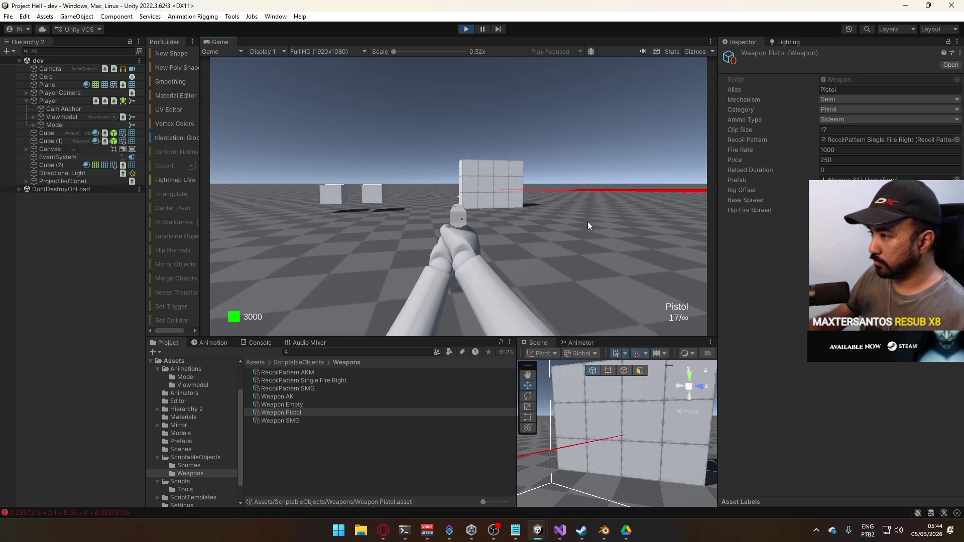
pyautogui.press('d')
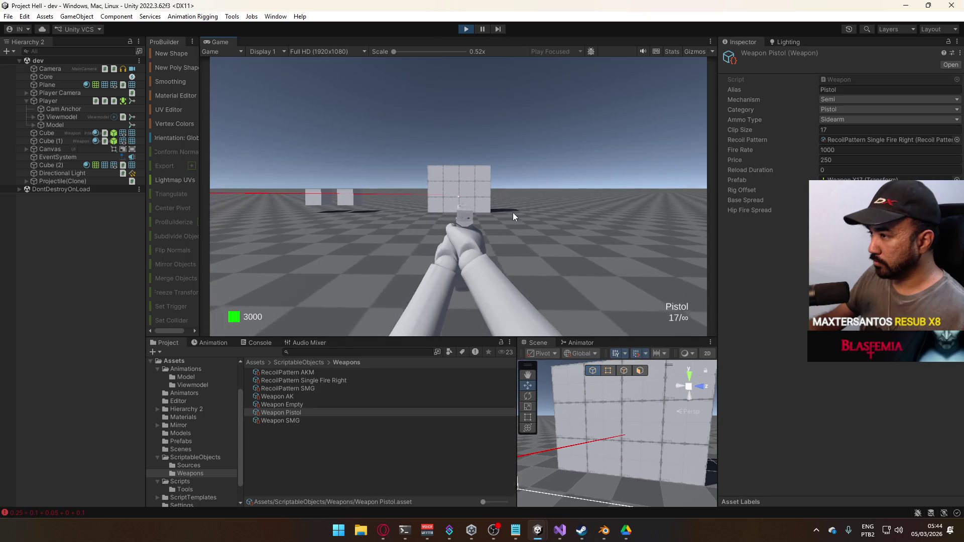
pyautogui.click(468, 218)
pyautogui.press('d')
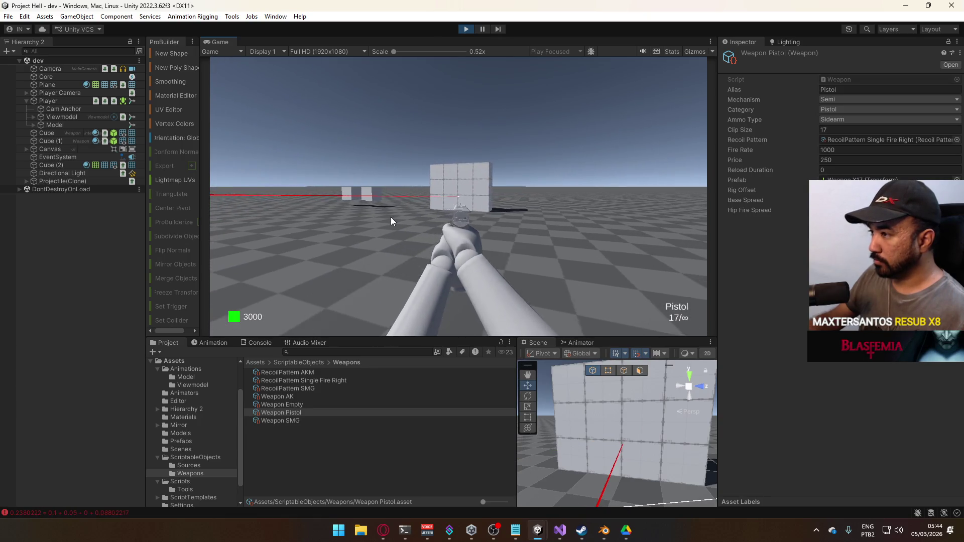
pyautogui.click(444, 214)
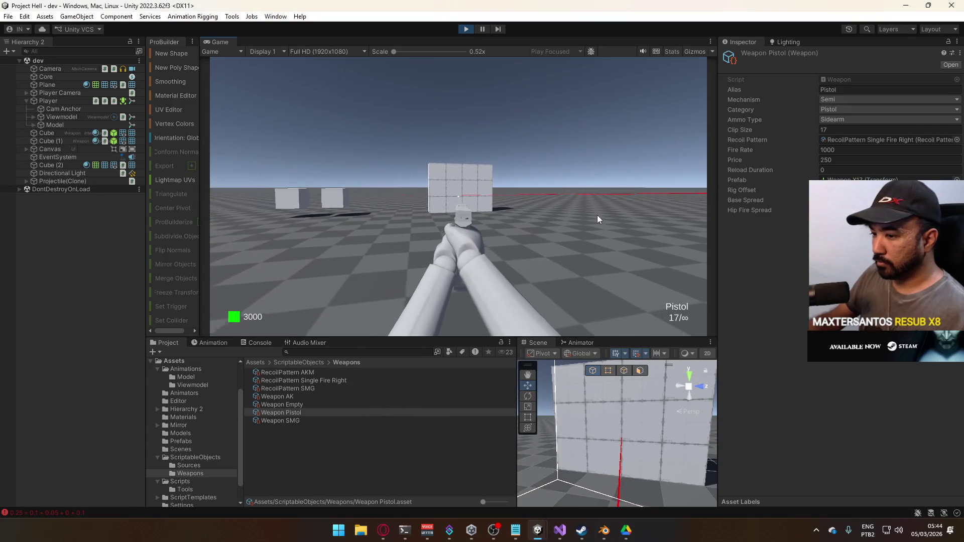
# - Strafe left and keep firing pistol shots while turning the view
pyautogui.press('a')
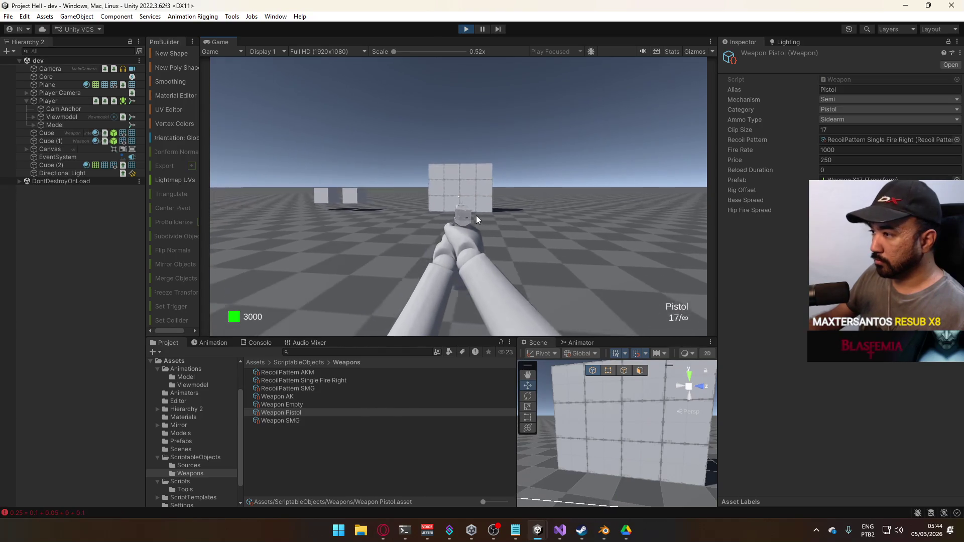
pyautogui.click(428, 220)
pyautogui.click(414, 214)
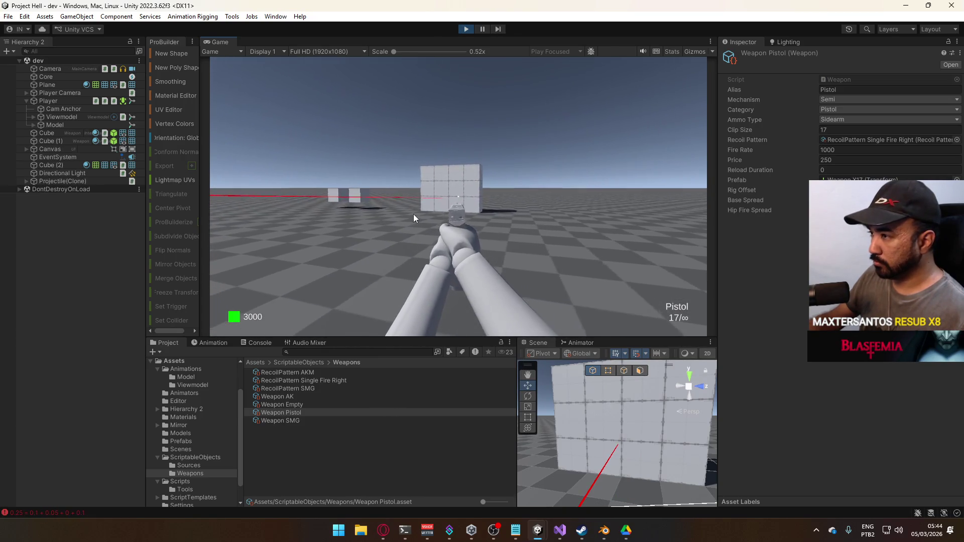
pyautogui.click(505, 219)
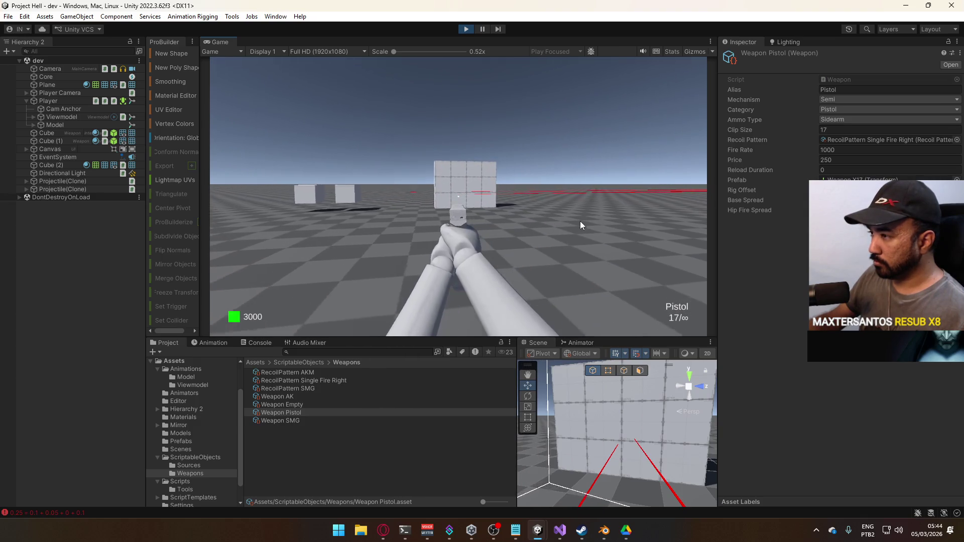
pyautogui.click(532, 217)
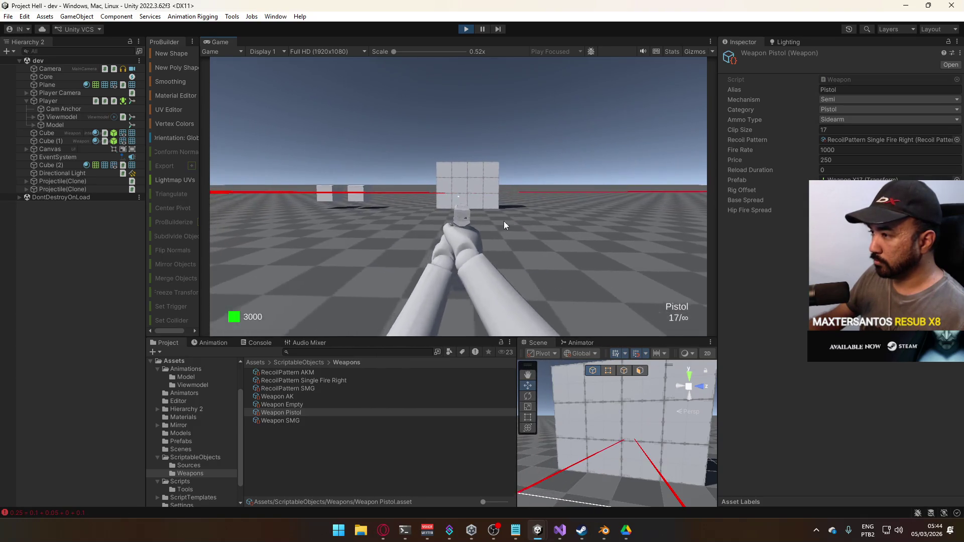
pyautogui.click(409, 222)
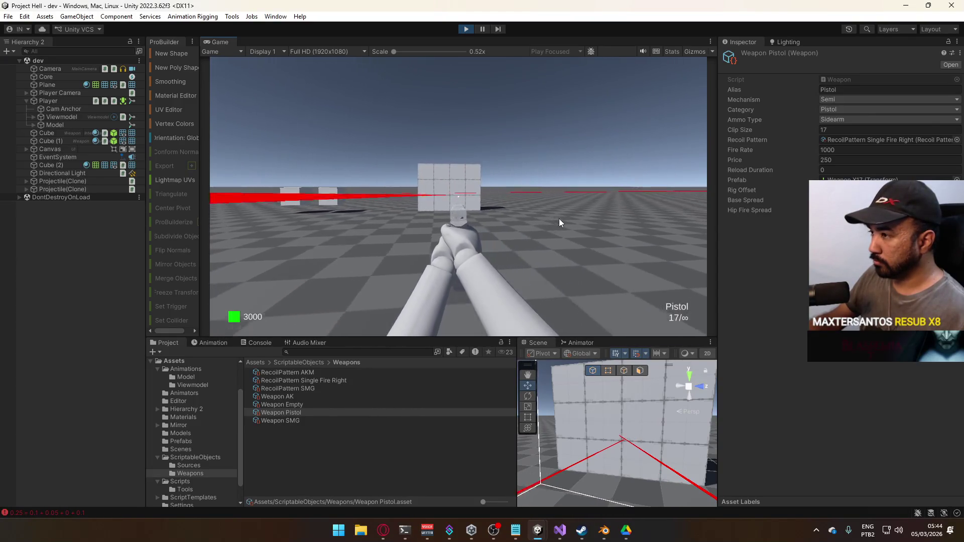
pyautogui.click(660, 226)
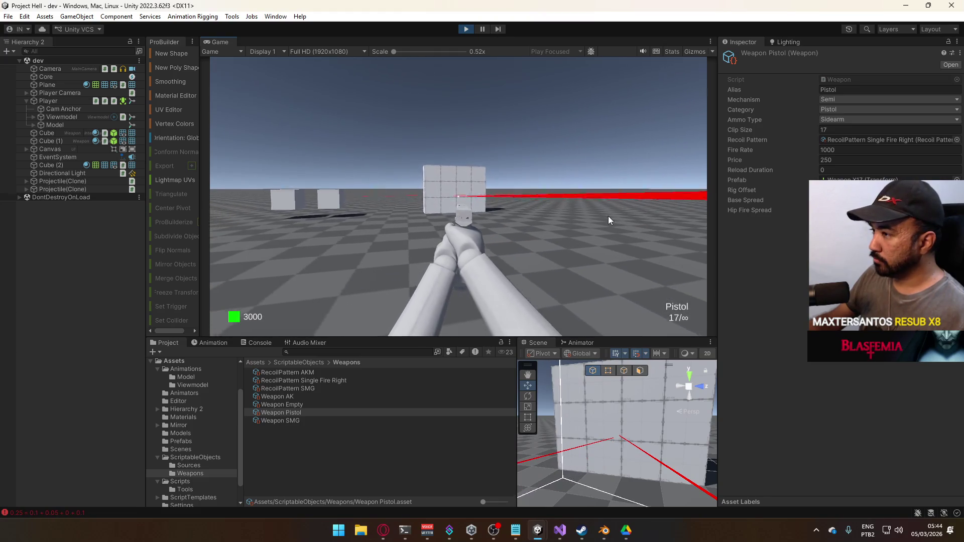
pyautogui.click(405, 233)
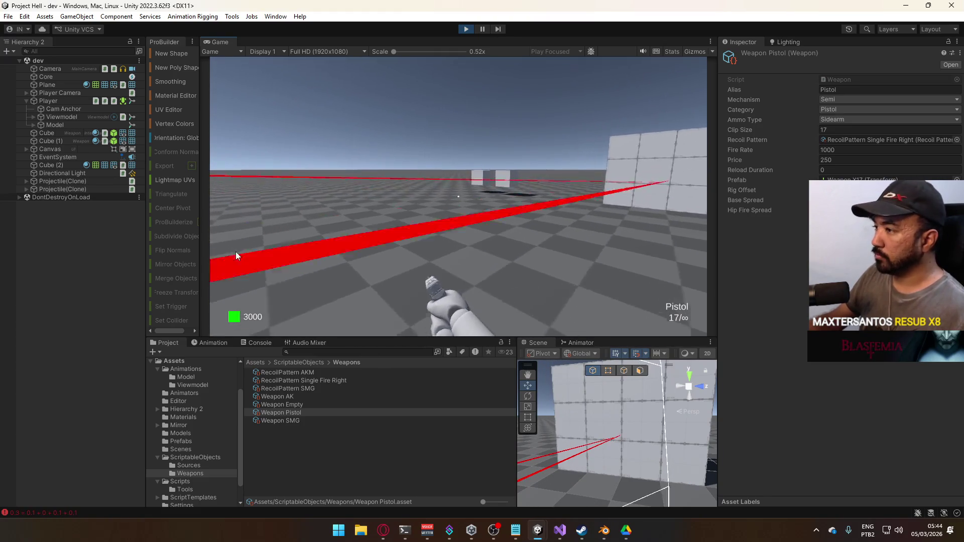
# - Switch to the AK rifle with key 2 and spray full auto while turning and moving
pyautogui.press('2')
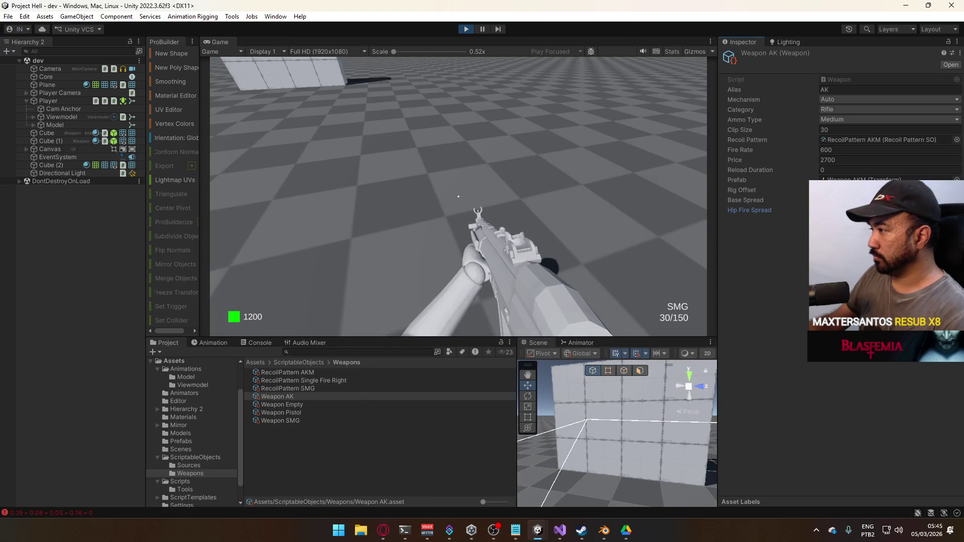
pyautogui.press('super')
pyautogui.press('super')
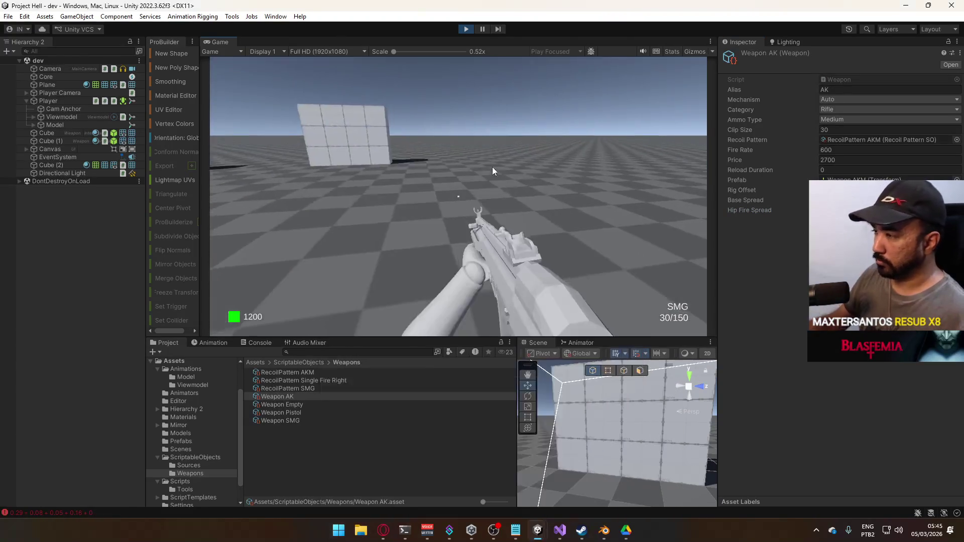
pyautogui.press('super')
pyautogui.press('super')
pyautogui.press('super')
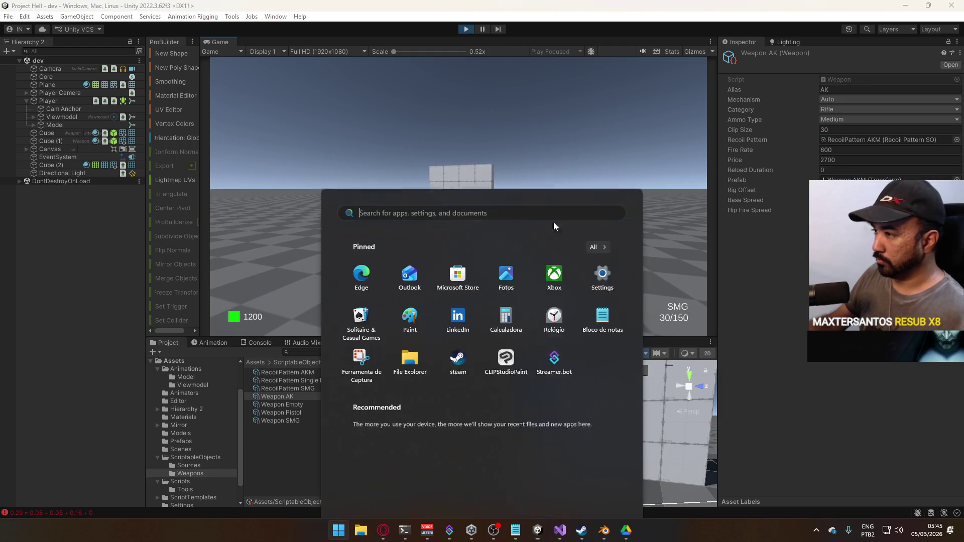
pyautogui.press('super')
pyautogui.press('super')
pyautogui.press('super')
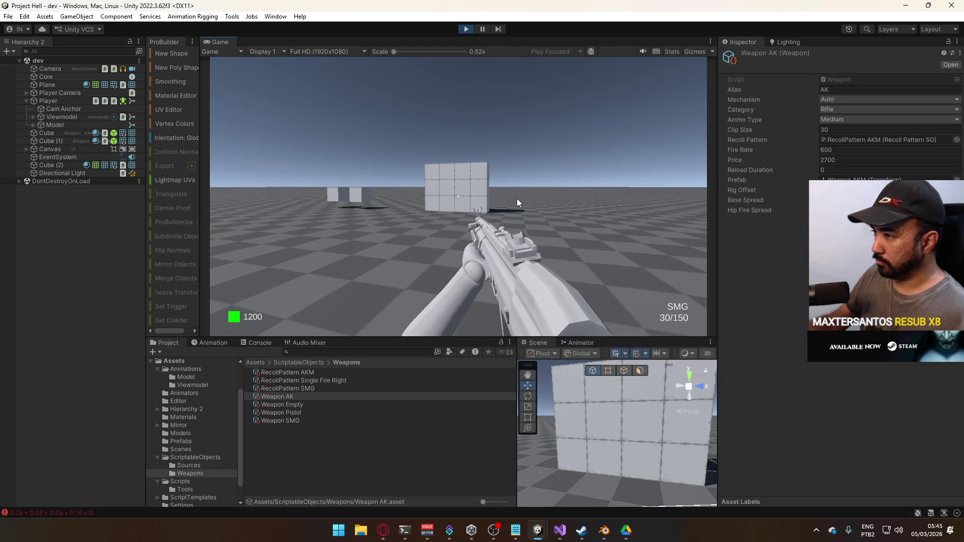
pyautogui.click(516, 197)
pyautogui.moveTo(534, 202)
pyautogui.mouseDown()
pyautogui.moveTo(676, 224)
pyautogui.moveTo(697, 231)
pyautogui.moveTo(694, 252)
pyautogui.mouseUp()
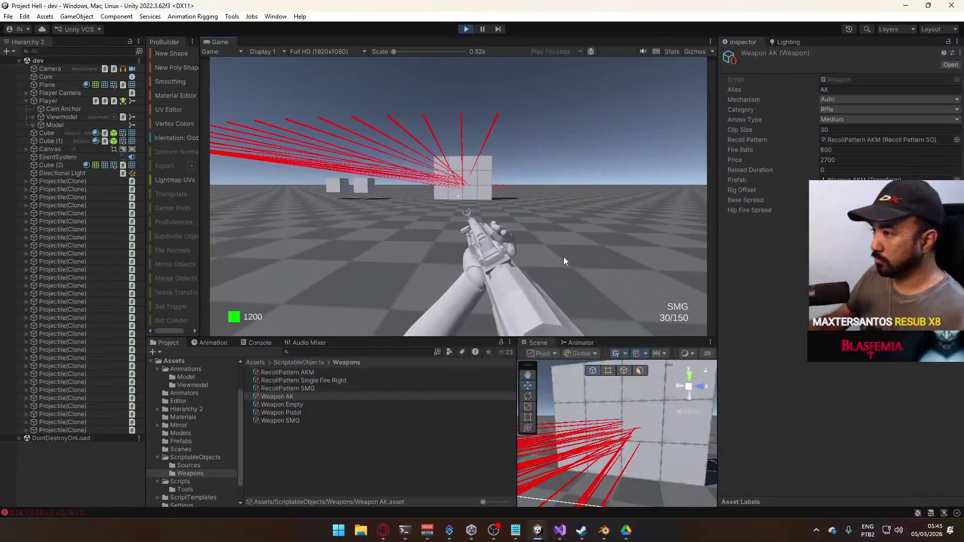
pyautogui.press('w')
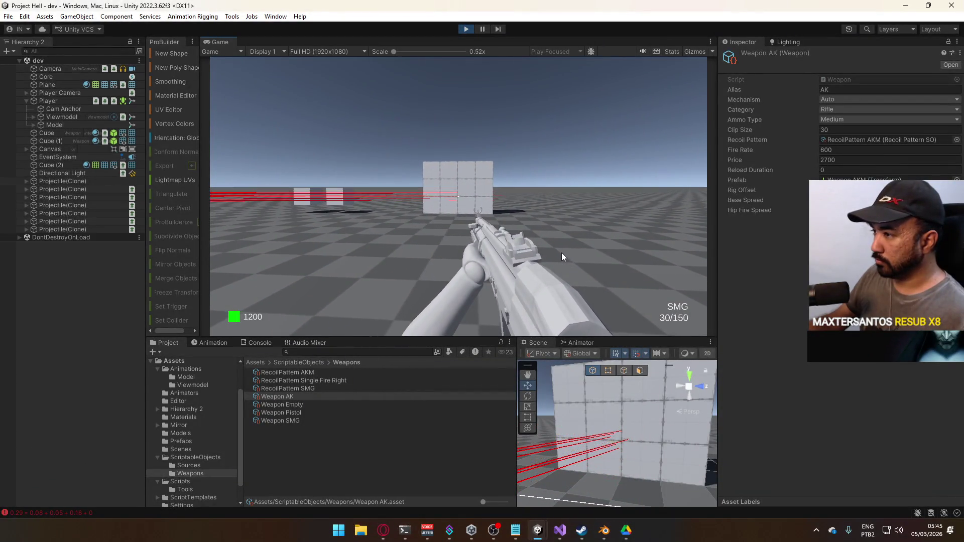
pyautogui.moveTo(560, 255)
pyautogui.mouseDown()
pyautogui.moveTo(546, 286)
pyautogui.moveTo(573, 306)
pyautogui.mouseUp()
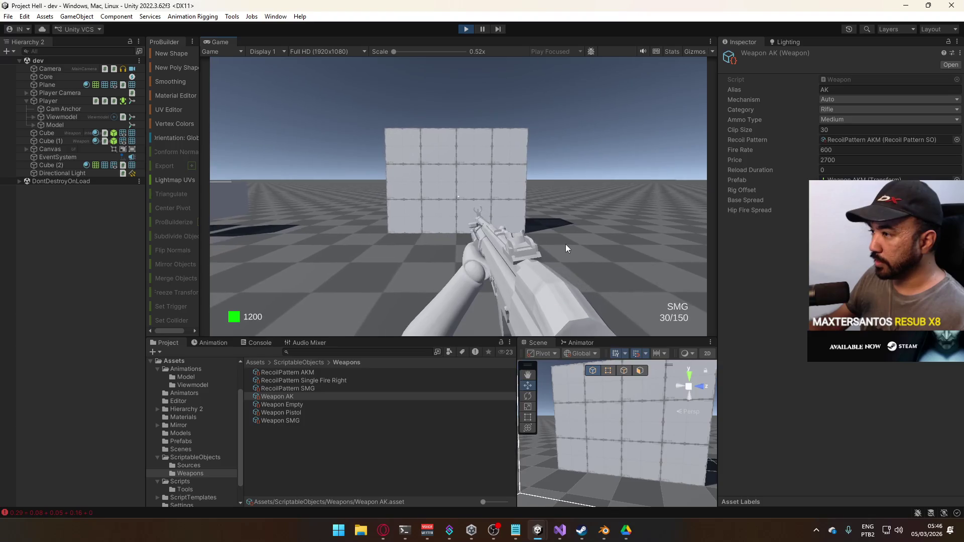
pyautogui.moveTo(559, 248)
pyautogui.mouseDown()
pyautogui.moveTo(538, 299)
pyautogui.moveTo(423, 328)
pyautogui.mouseUp()
# - Reposition to face the wall and spray the rifle in full auto again
pyautogui.press('w')
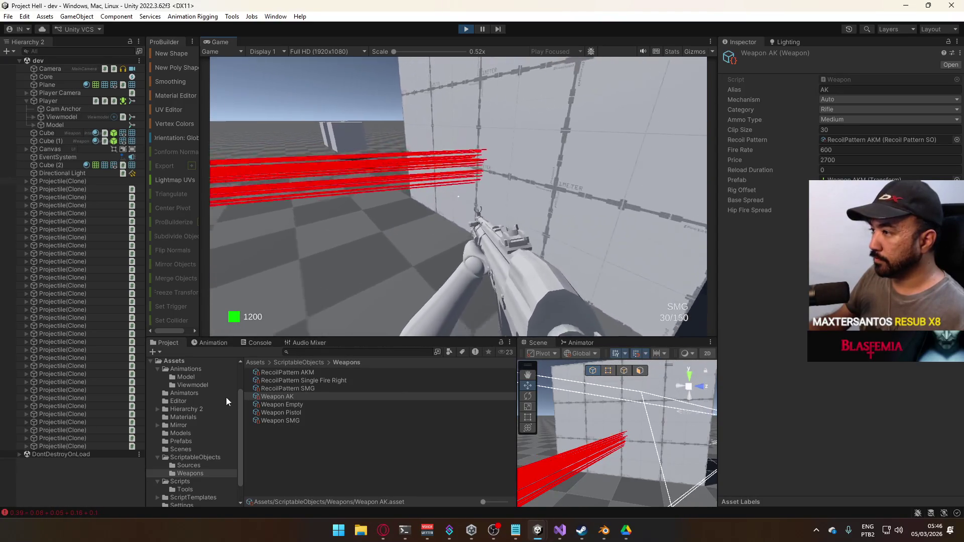
pyautogui.press('s')
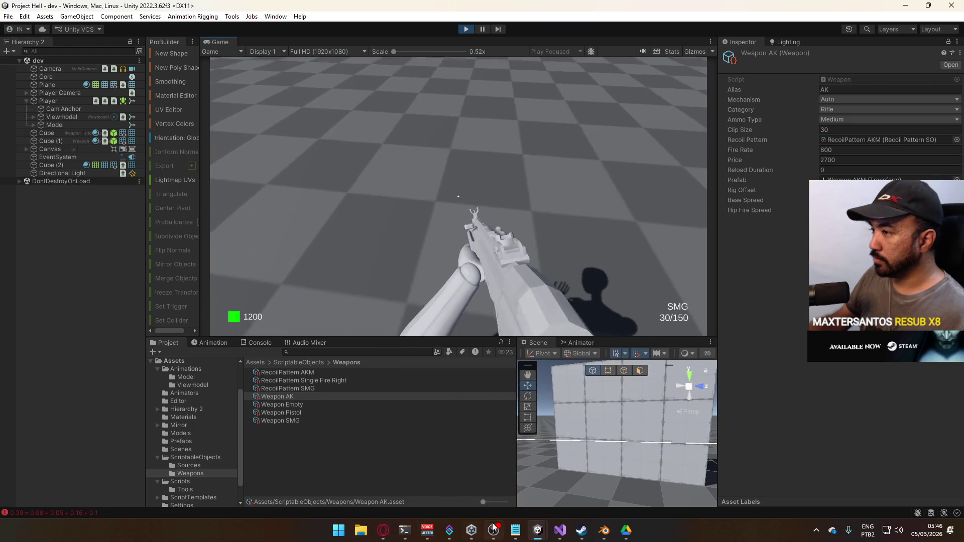
pyautogui.press('s')
pyautogui.press('super')
pyautogui.click(521, 212)
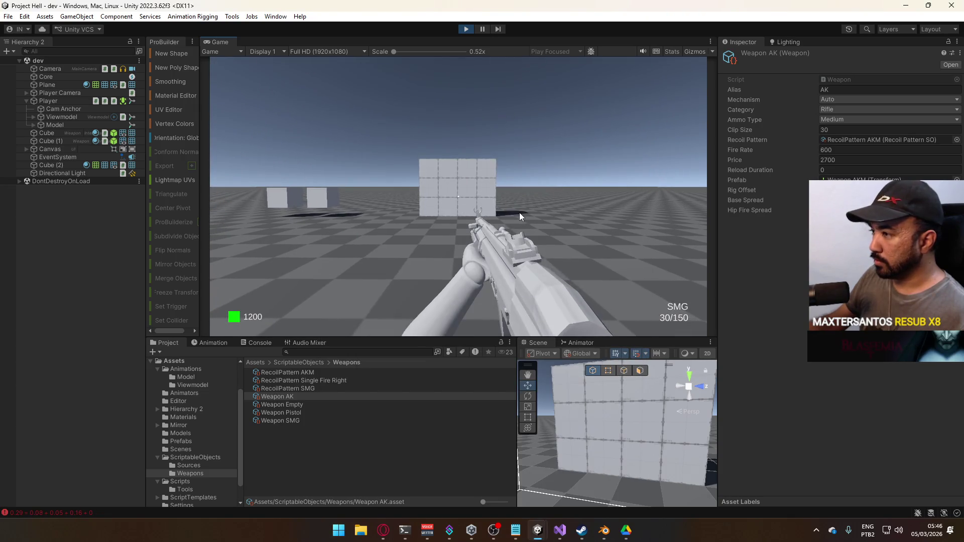
pyautogui.moveTo(516, 214)
pyautogui.mouseDown()
pyautogui.moveTo(528, 237)
pyautogui.moveTo(492, 248)
pyautogui.moveTo(489, 260)
pyautogui.mouseUp()
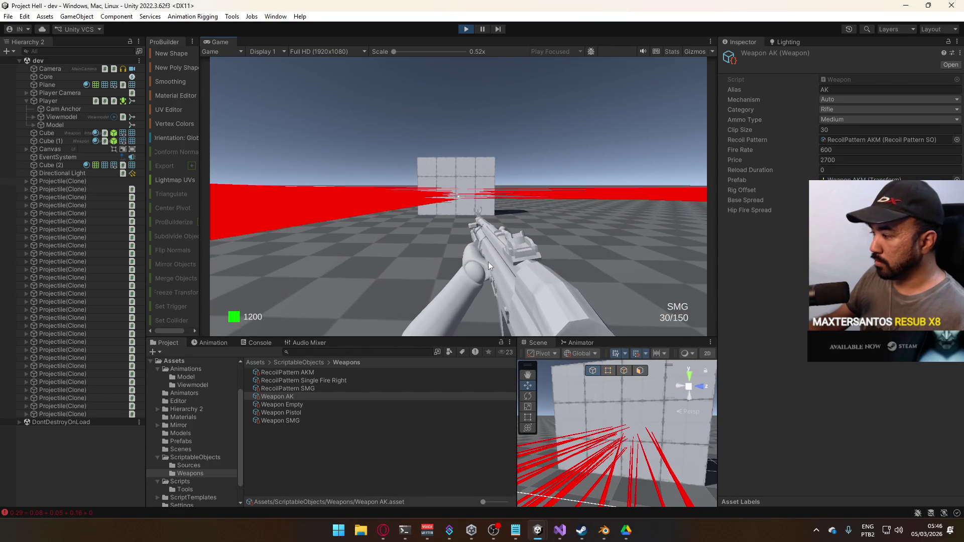
pyautogui.click(489, 261)
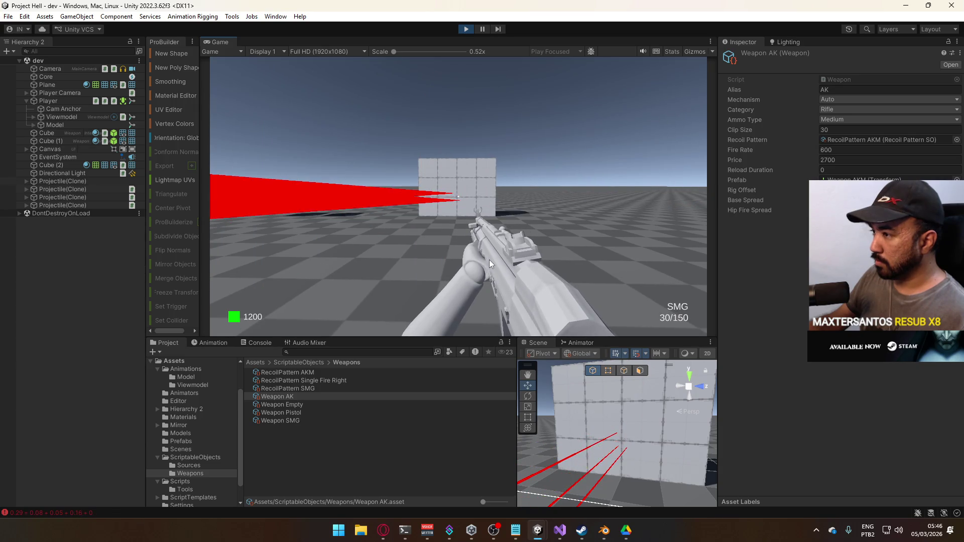
pyautogui.moveTo(487, 260)
pyautogui.mouseDown()
pyautogui.moveTo(485, 245)
pyautogui.moveTo(468, 279)
pyautogui.mouseUp()
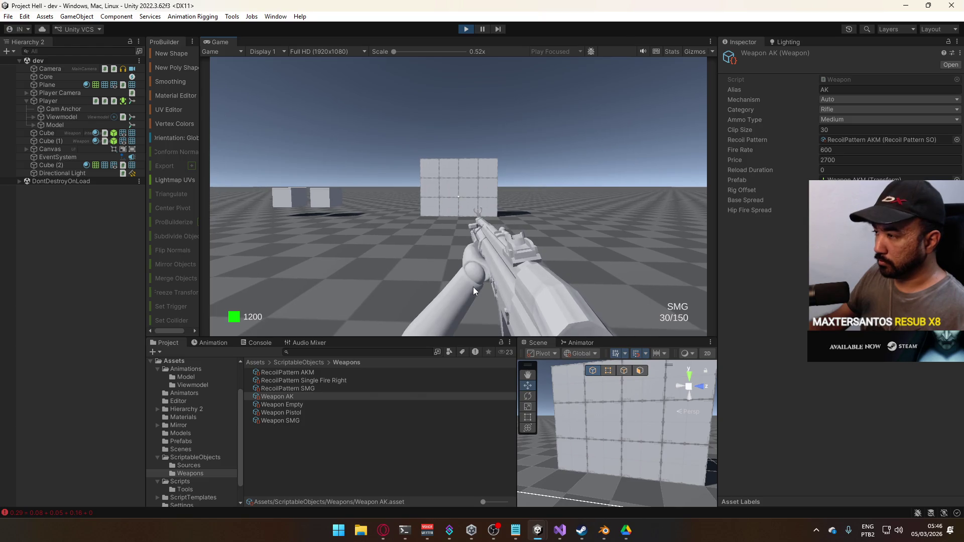
# - Fire short AK bursts, then aim down sights and spray in full auto
pyautogui.click(472, 288)
pyautogui.click(472, 294)
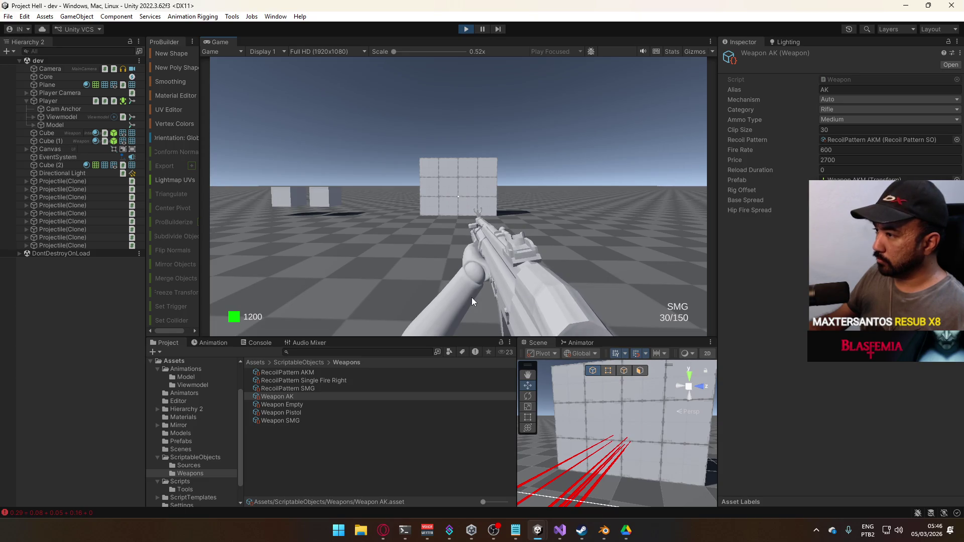
pyautogui.click(471, 297)
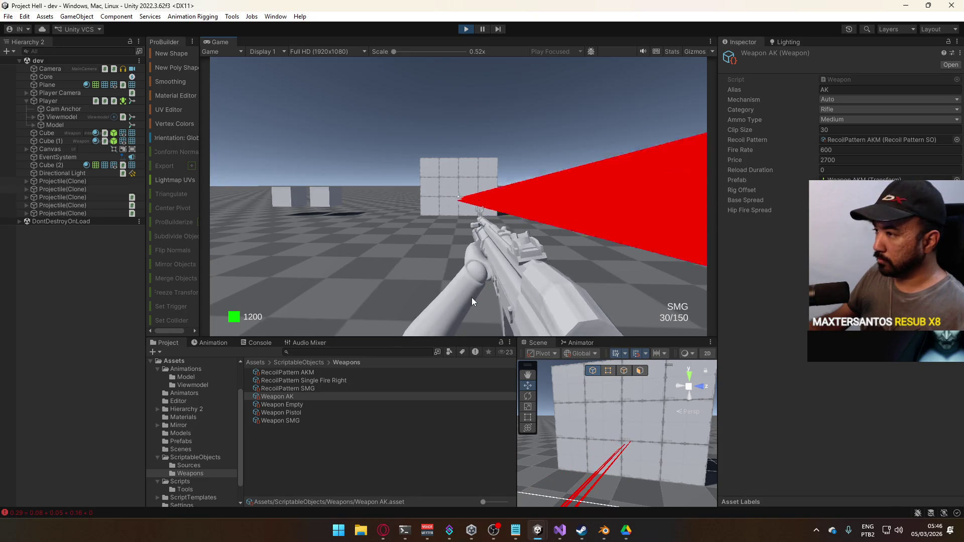
pyautogui.rightClick(467, 298)
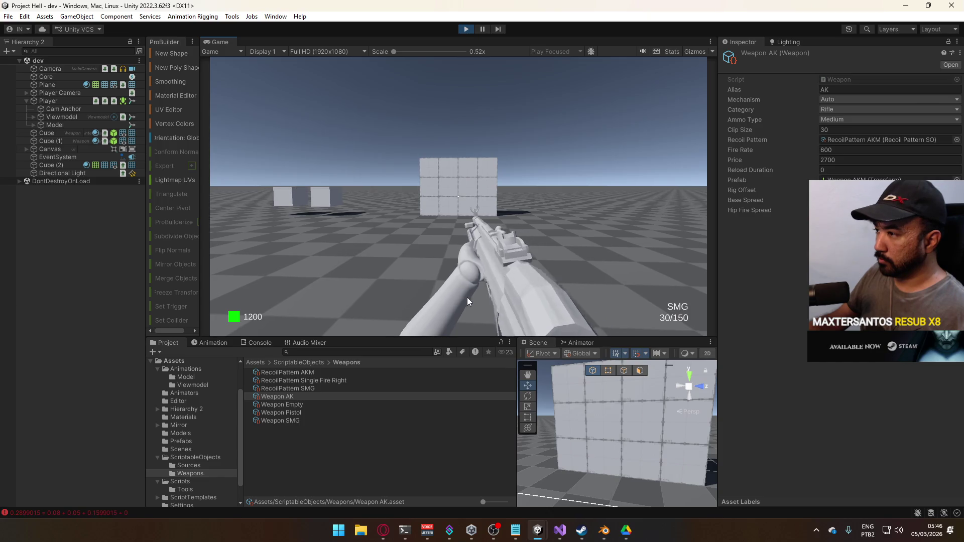
pyautogui.click(466, 298)
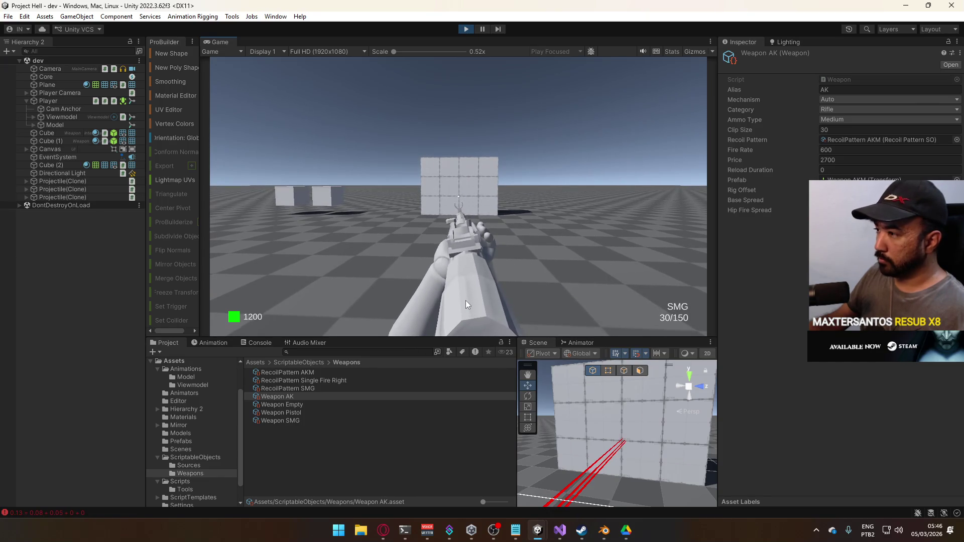
pyautogui.rightClick(465, 300)
pyautogui.moveTo(466, 300); pyautogui.dragTo(464, 309)
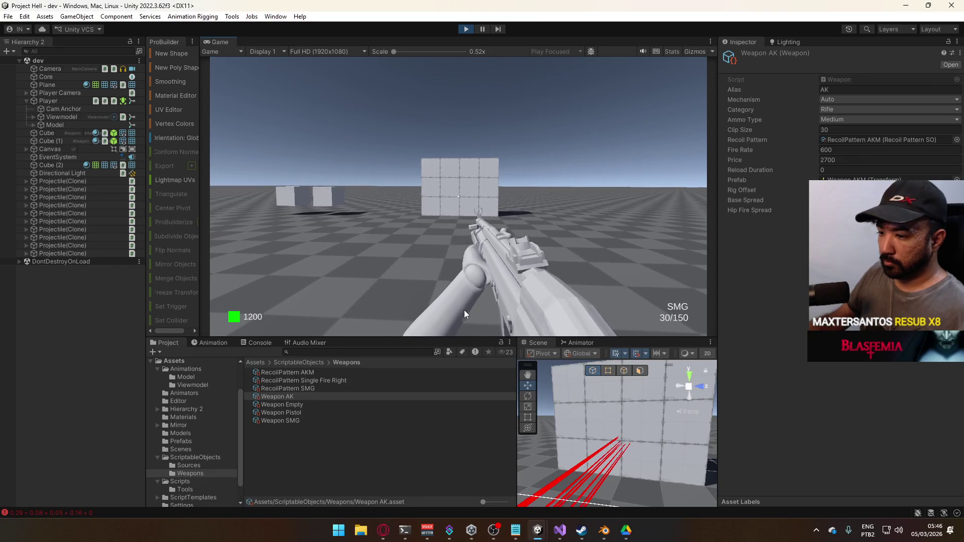
# - Sweep and turn the aim across the wall while firing the AK, then stop the play test
pyautogui.click(465, 311)
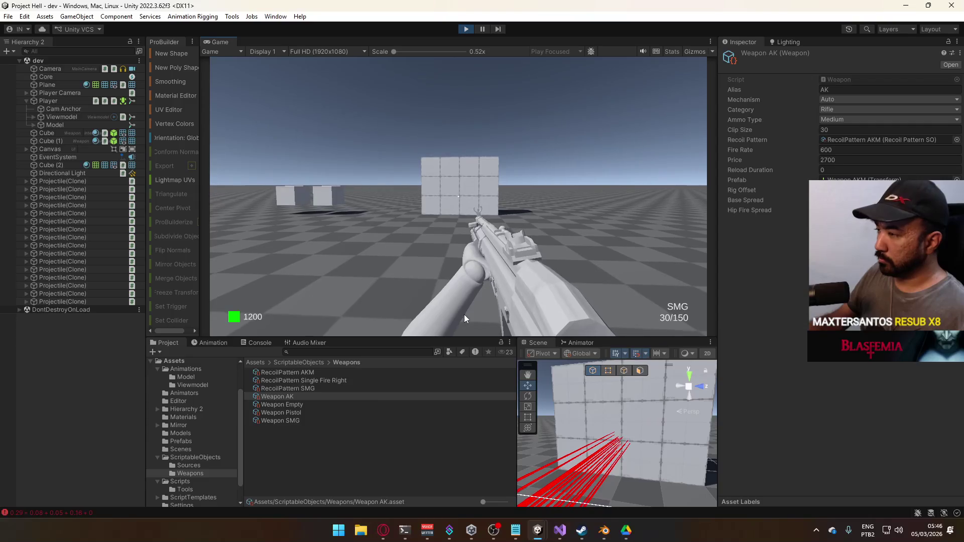
pyautogui.moveTo(465, 307)
pyautogui.mouseDown()
pyautogui.moveTo(458, 291)
pyautogui.moveTo(451, 324)
pyautogui.moveTo(499, 336)
pyautogui.mouseUp()
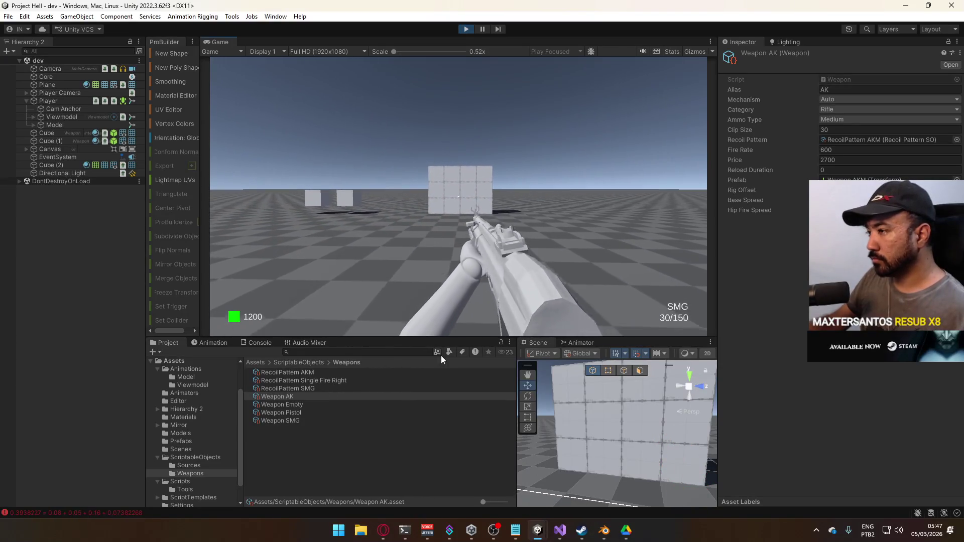
pyautogui.press('super')
pyautogui.click(510, 147)
pyautogui.moveTo(510, 146); pyautogui.dragTo(482, 189)
pyautogui.press('super')
pyautogui.click(482, 190)
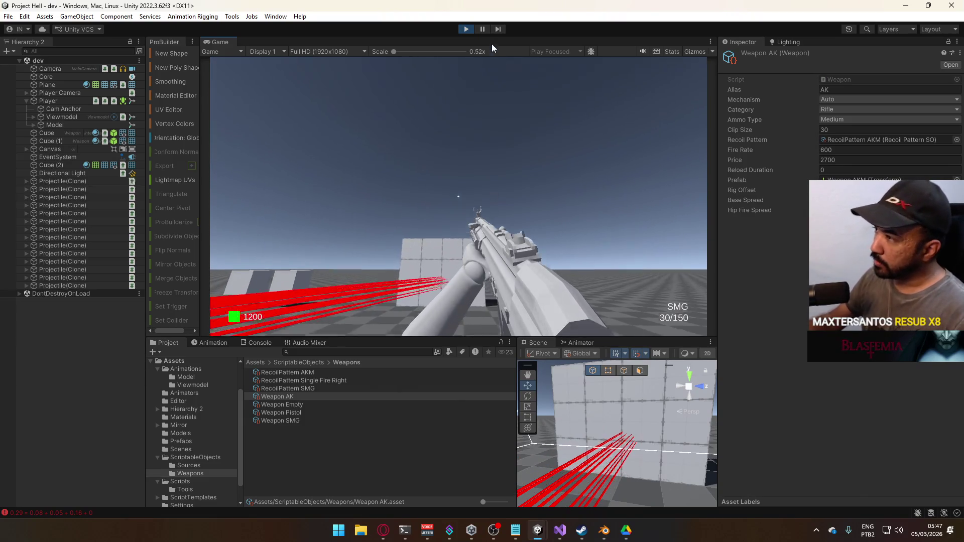
pyautogui.click(467, 30)
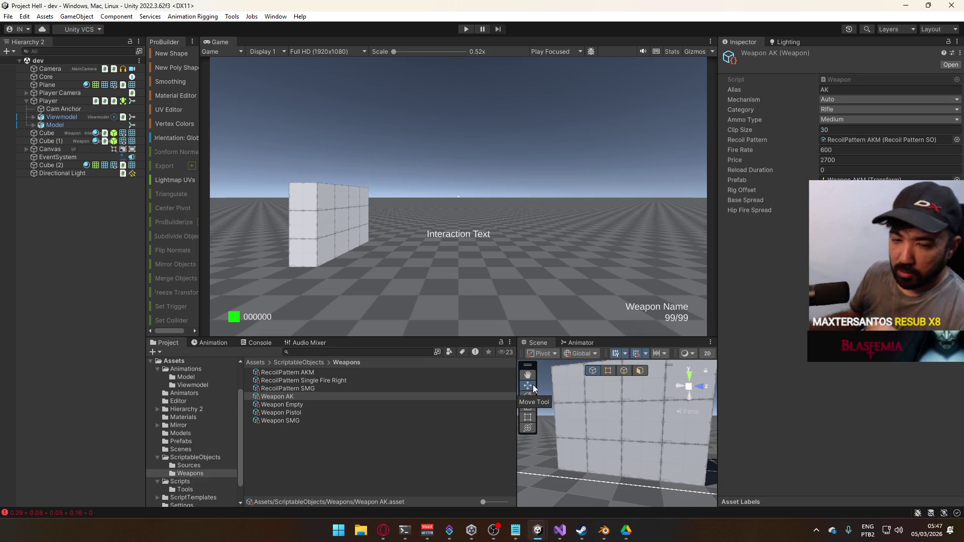
# - Close an unneeded Visual Studio window from the taskbar preview
pyautogui.moveTo(581, 530)
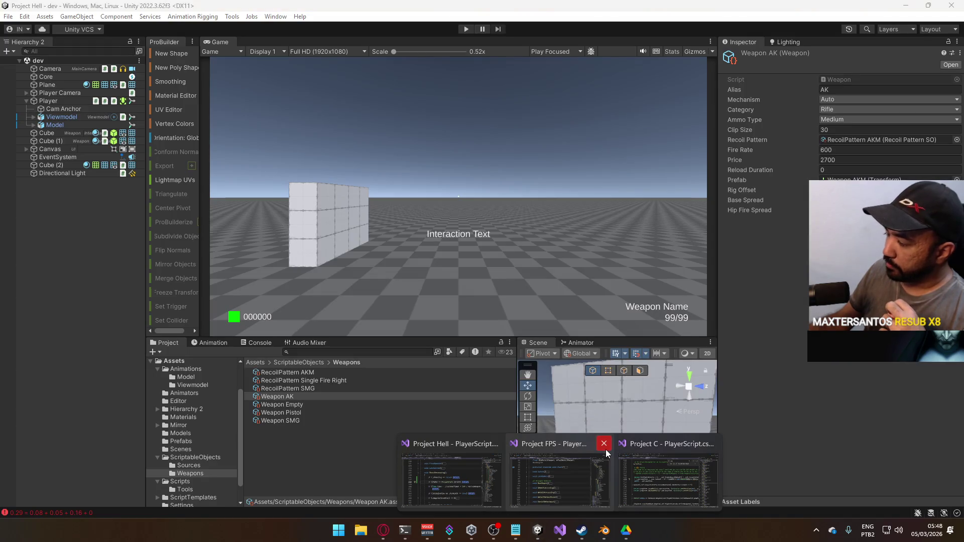
pyautogui.click(604, 443)
# - Close the Project C code window and bring up Project Hell's PlayerScript.cs editor
pyautogui.click(652, 447)
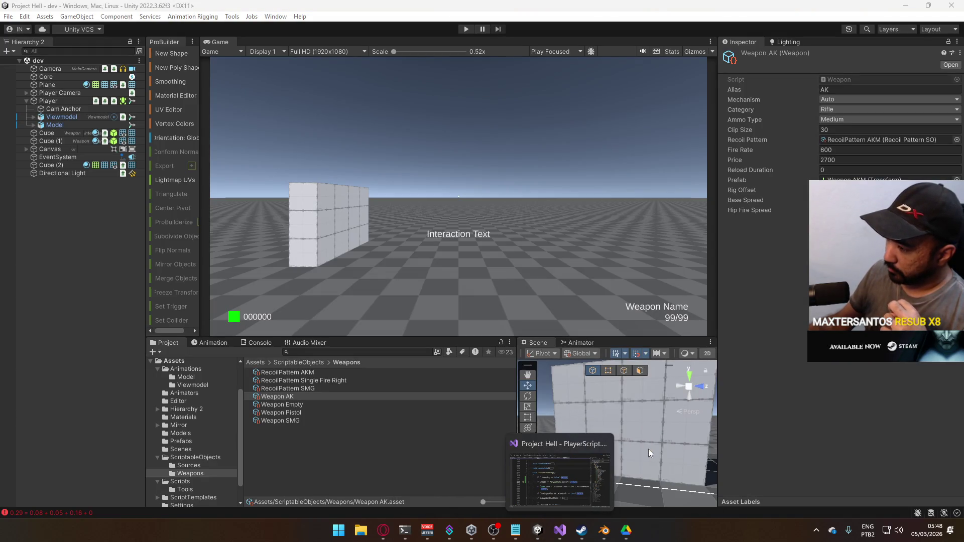
pyautogui.click(598, 485)
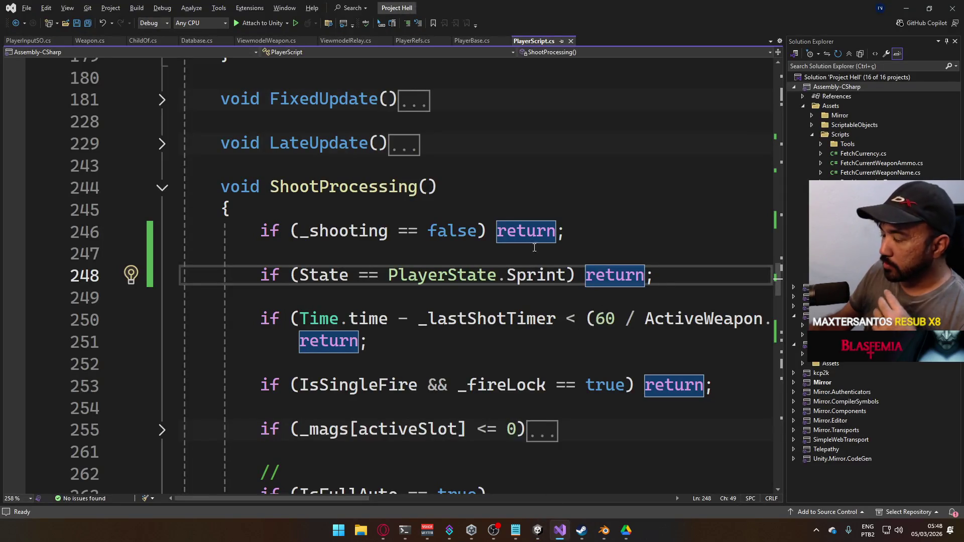
pyautogui.scroll(-4, 547, 243)
pyautogui.scroll(-3, 492, 227)
pyautogui.scroll(-4, 611, 264)
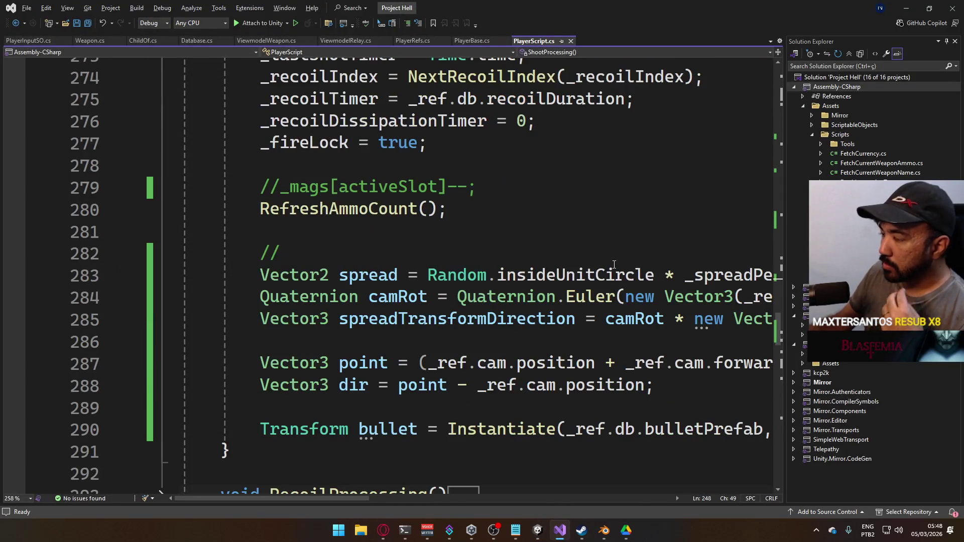
pyautogui.scroll(1, 613, 265)
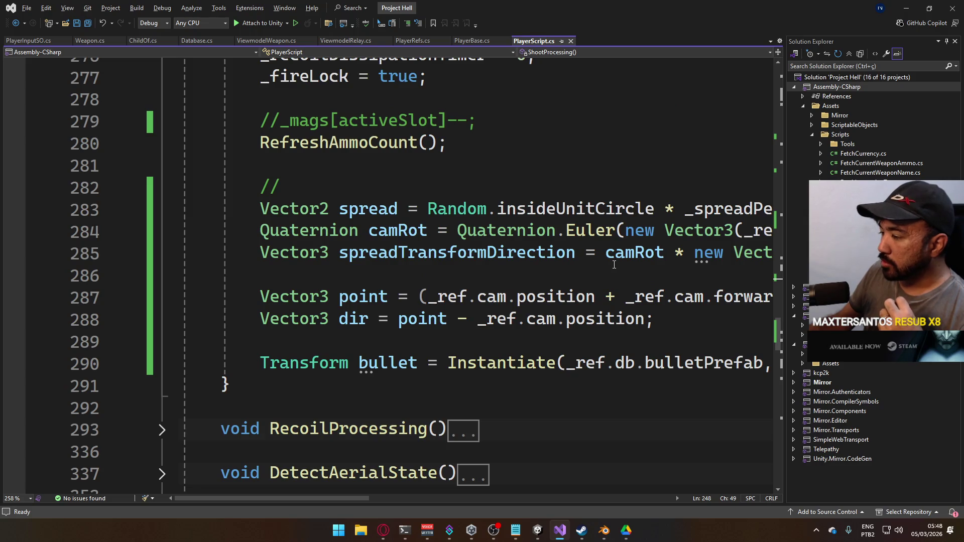
pyautogui.scroll(1, 336, 206)
# - Uncomment the ammo-decrement line 279, save, then comment it out again and save
pyautogui.click(268, 197)
pyautogui.hotkey('ctrl', 'k')
pyautogui.hotkey('ctrl', 'u')
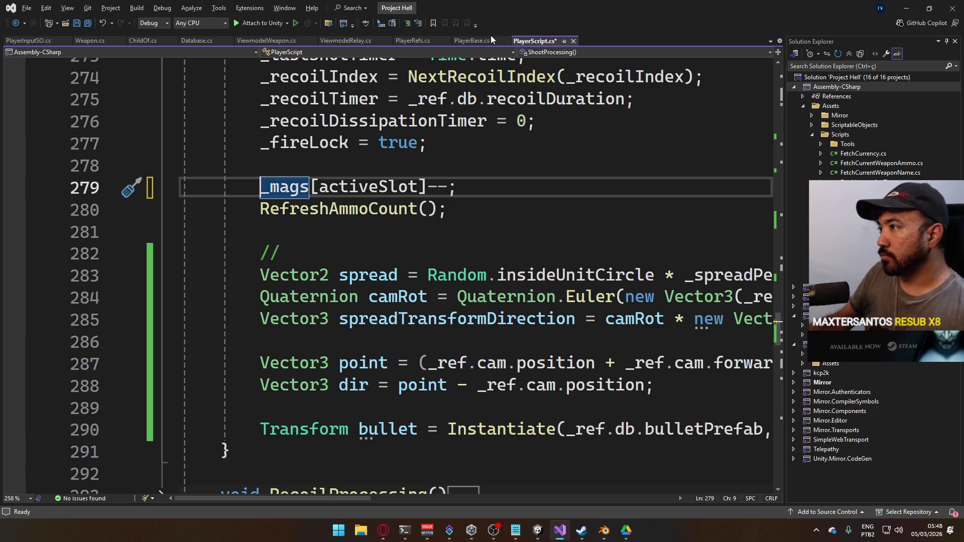
pyautogui.hotkey('ctrl', 's')
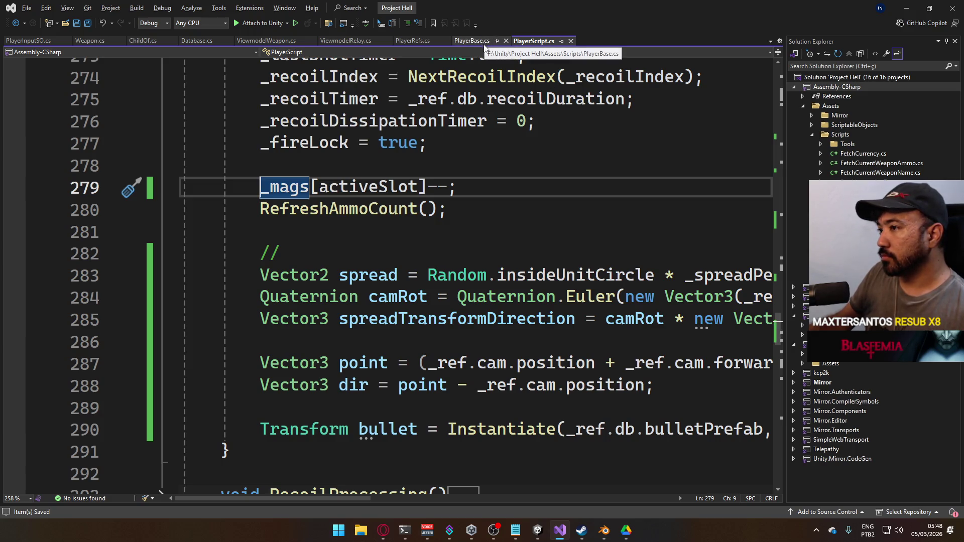
pyautogui.hotkey('ctrl', 'k')
pyautogui.hotkey('ctrl', 'c')
pyautogui.hotkey('ctrl', 's')
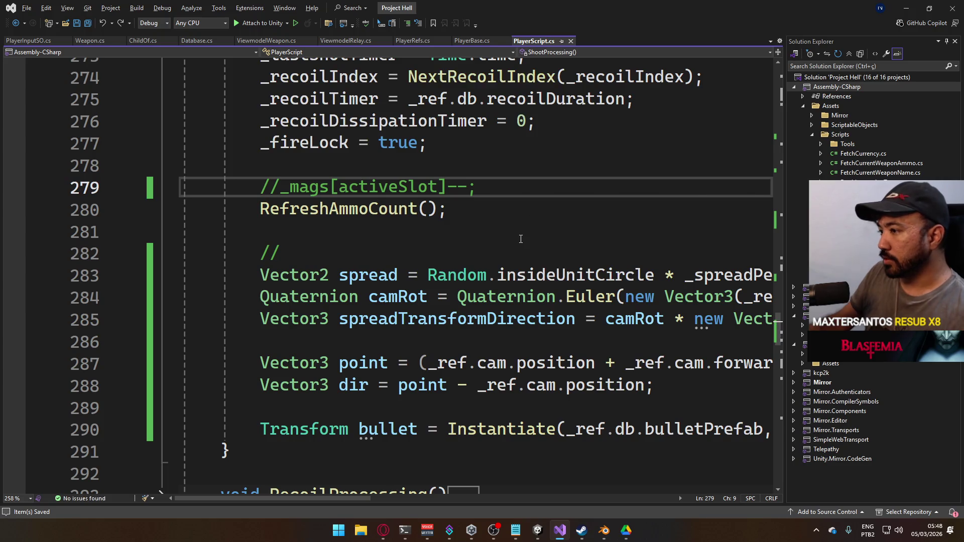
# - Glance at PlayerBase.cs, then return to PlayerScript.cs
pyautogui.scroll(-2, 520, 239)
pyautogui.scroll(1, 521, 239)
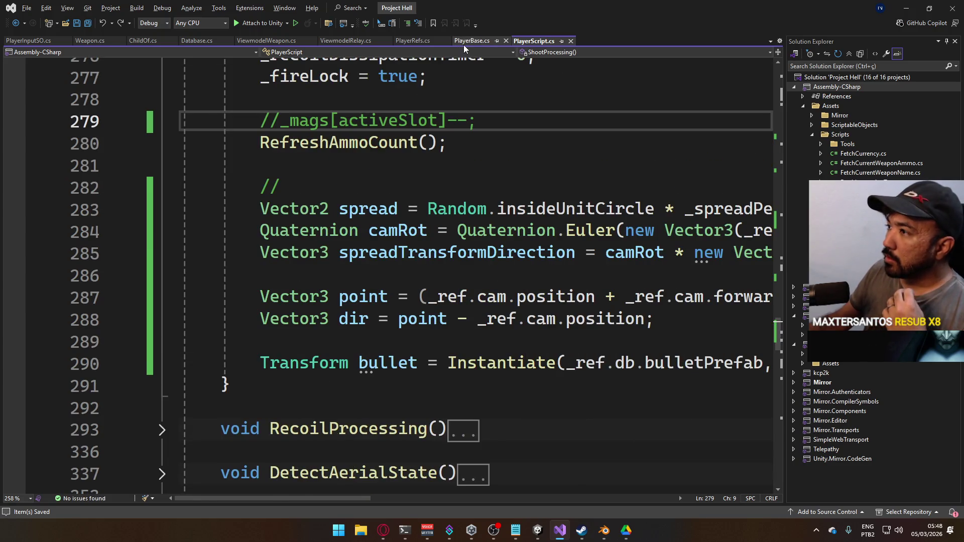
pyautogui.click(463, 44)
pyautogui.click(534, 41)
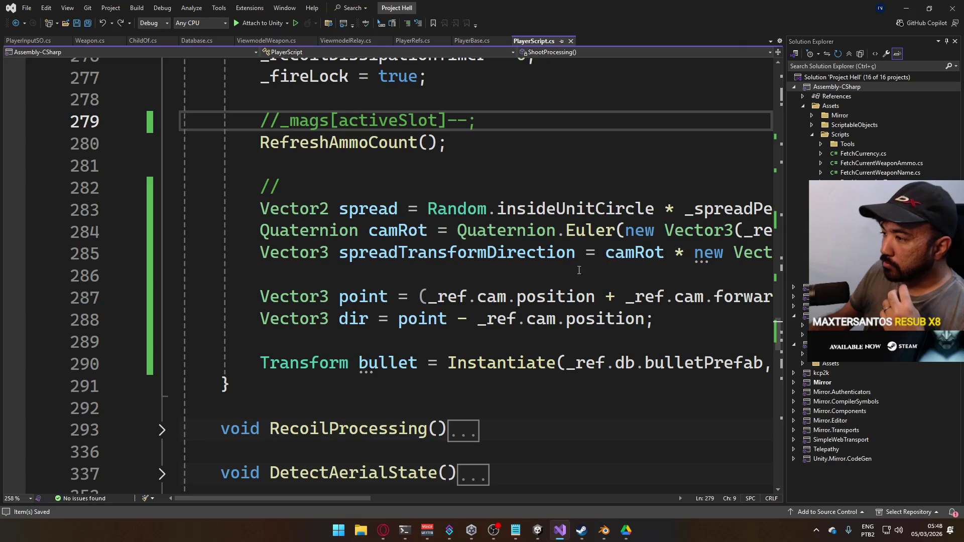
pyautogui.moveTo(332, 498)
pyautogui.mouseDown()
pyautogui.moveTo(454, 472)
pyautogui.moveTo(455, 458)
pyautogui.moveTo(357, 453)
pyautogui.mouseUp()
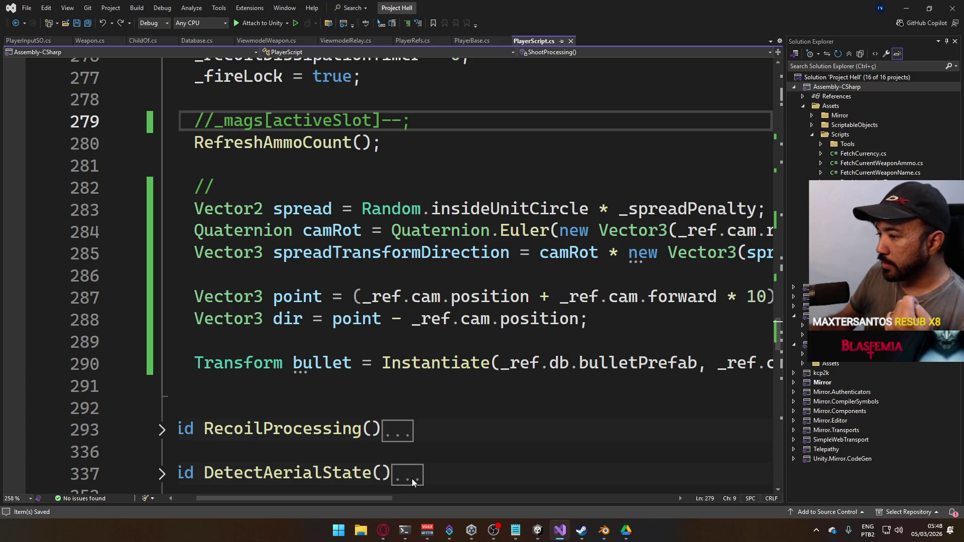
pyautogui.moveTo(372, 499)
pyautogui.mouseDown()
pyautogui.moveTo(595, 506)
pyautogui.moveTo(360, 482)
pyautogui.mouseUp()
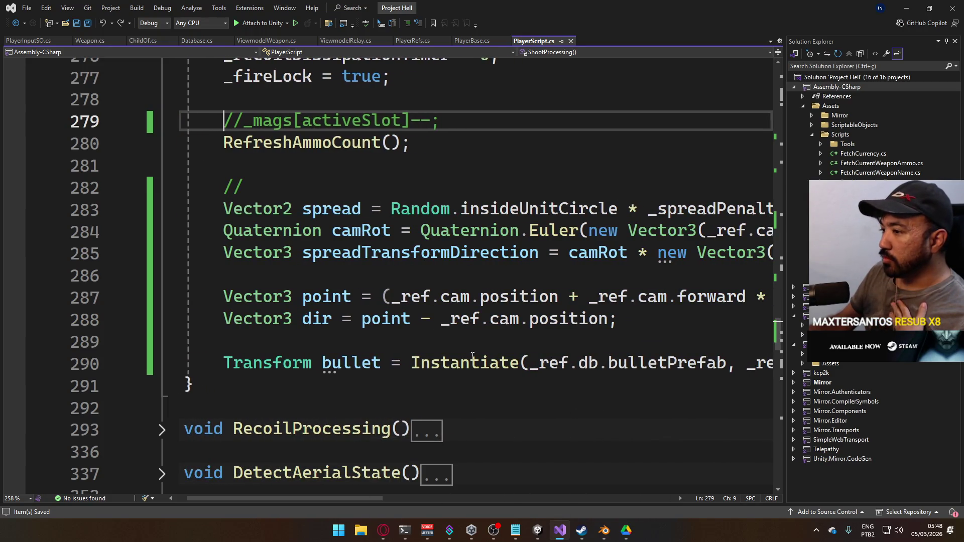
# - Highlight every use of _spreadPenalty in PlayerScript.cs to review the bullet spread code
pyautogui.moveTo(564, 319)
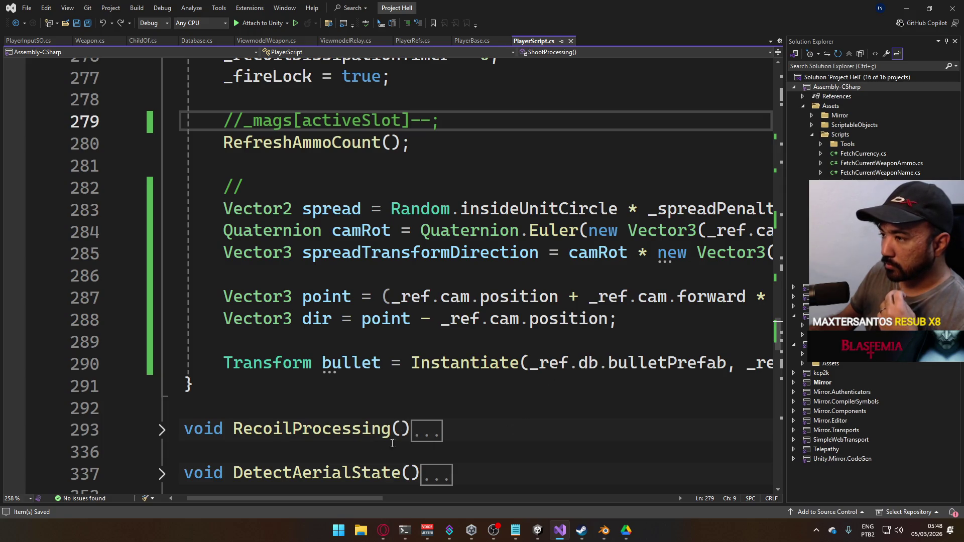
pyautogui.moveTo(327, 497)
pyautogui.mouseDown()
pyautogui.moveTo(391, 495)
pyautogui.moveTo(341, 488)
pyautogui.moveTo(449, 469)
pyautogui.moveTo(381, 468)
pyautogui.mouseUp()
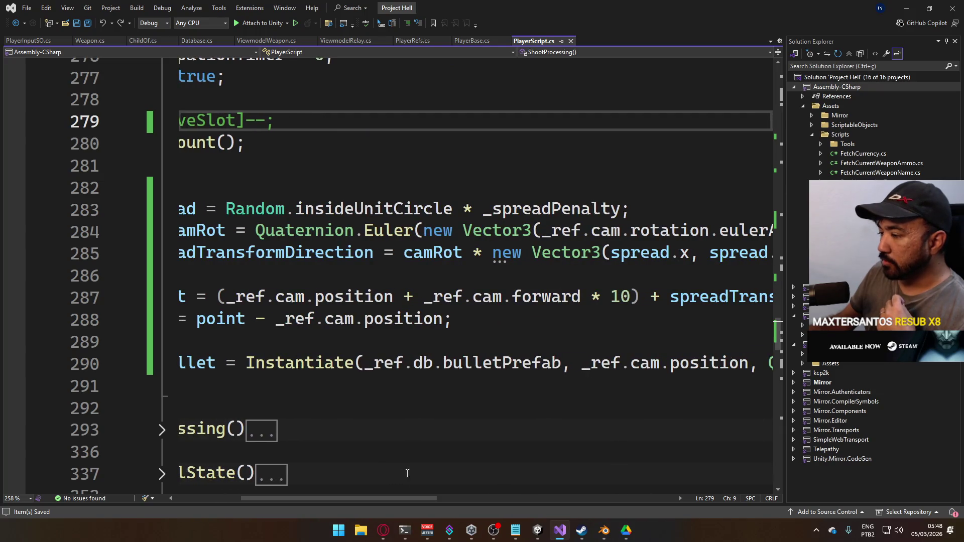
pyautogui.moveTo(569, 536)
pyautogui.click(512, 208)
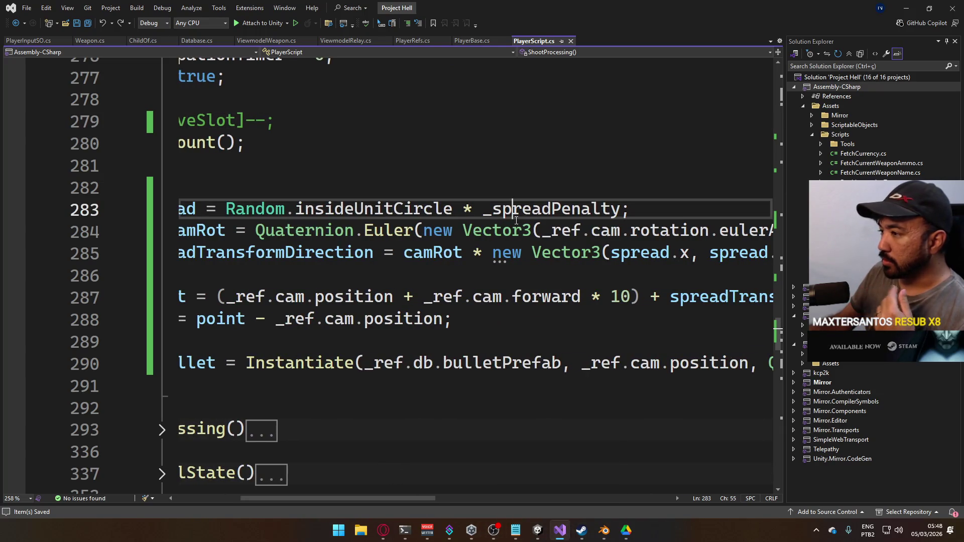
pyautogui.moveTo(366, 498)
pyautogui.mouseDown()
pyautogui.moveTo(460, 481)
pyautogui.moveTo(296, 479)
pyautogui.moveTo(355, 466)
pyautogui.moveTo(445, 472)
pyautogui.moveTo(327, 472)
pyautogui.mouseUp()
pyautogui.scroll(6, 373, 368)
pyautogui.scroll(15, 372, 368)
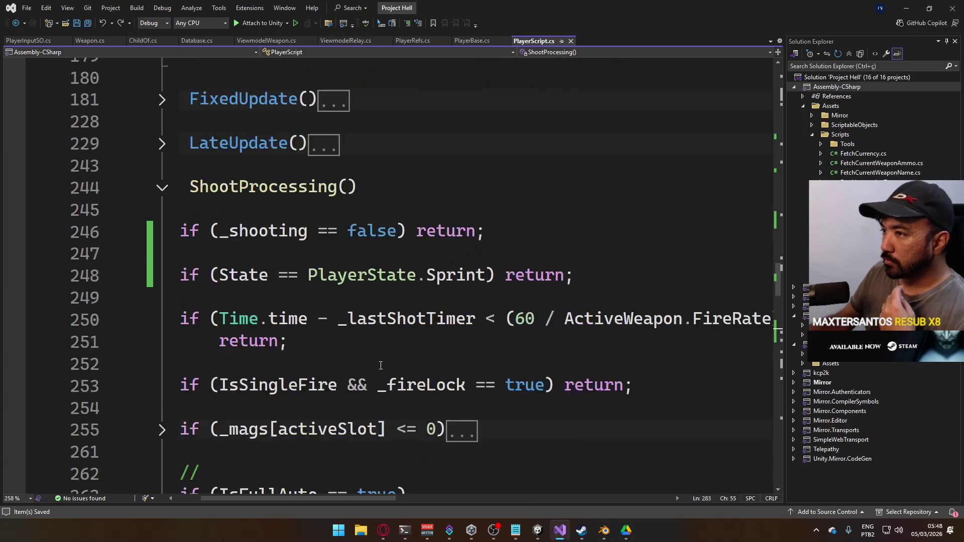
pyautogui.click(593, 296)
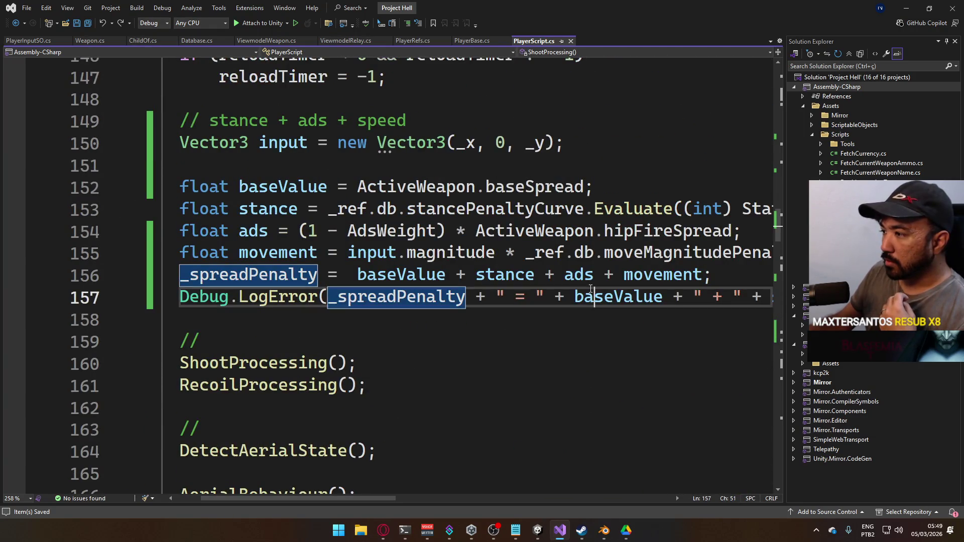
pyautogui.moveTo(339, 499)
pyautogui.mouseDown()
pyautogui.moveTo(510, 486)
pyautogui.moveTo(320, 476)
pyautogui.moveTo(342, 472)
pyautogui.mouseUp()
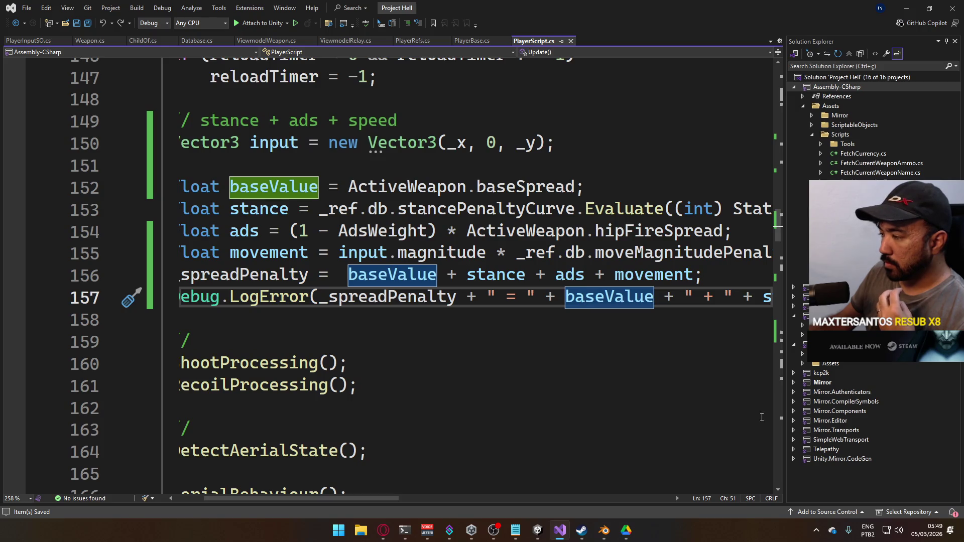
pyautogui.doubleClick(520, 277)
pyautogui.doubleClick(668, 276)
pyautogui.doubleClick(578, 277)
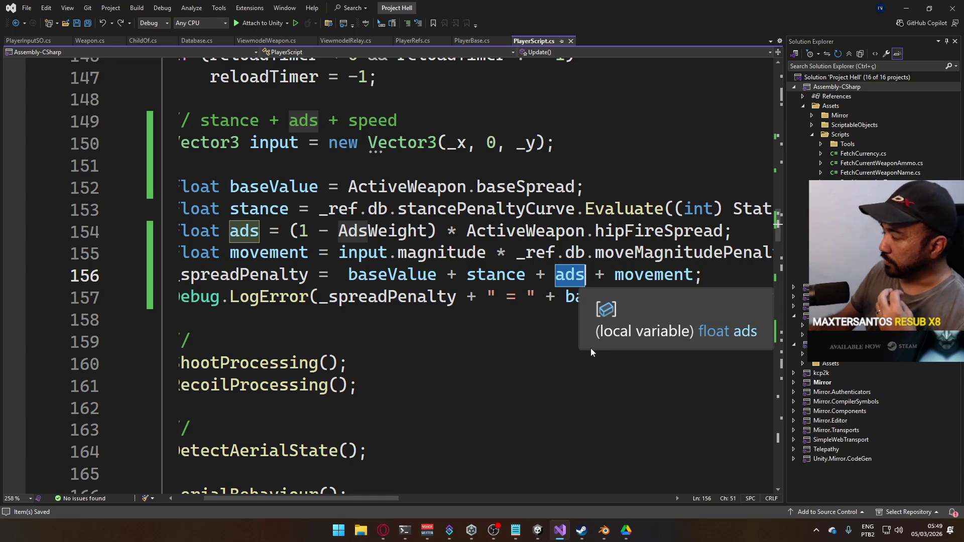